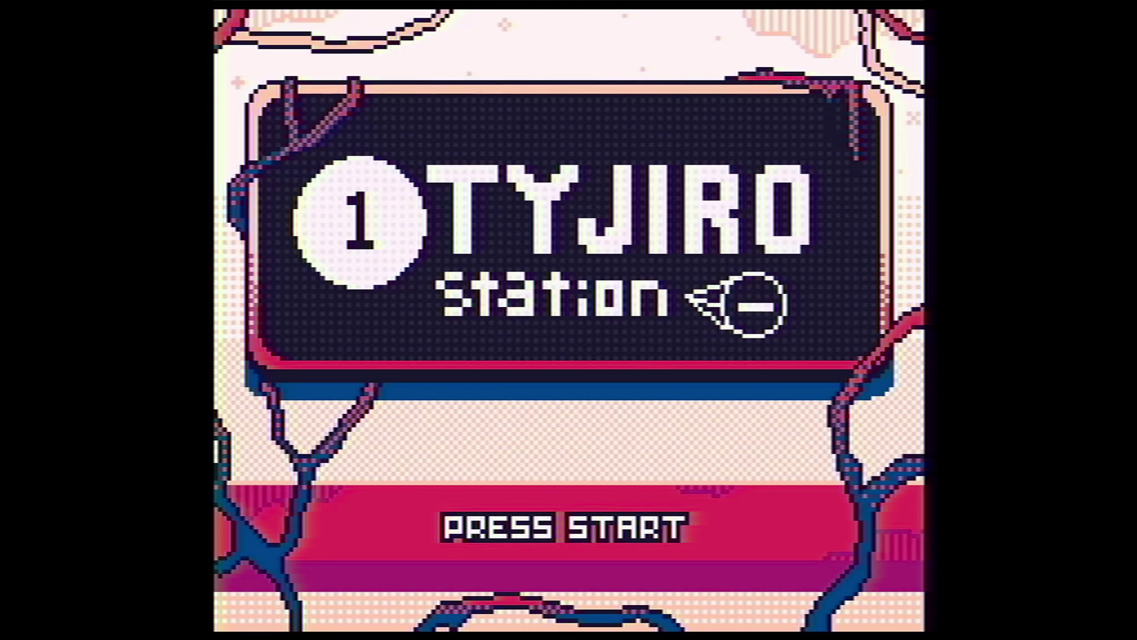
Start the game from the Tyjiro Station title screen with Return.
key("Return")
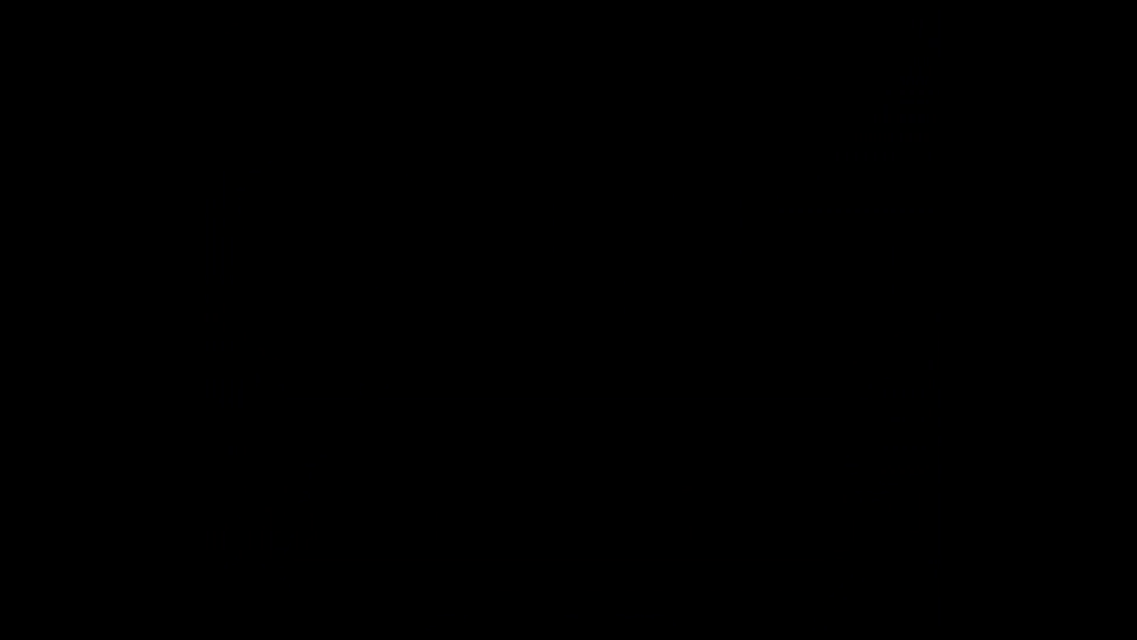
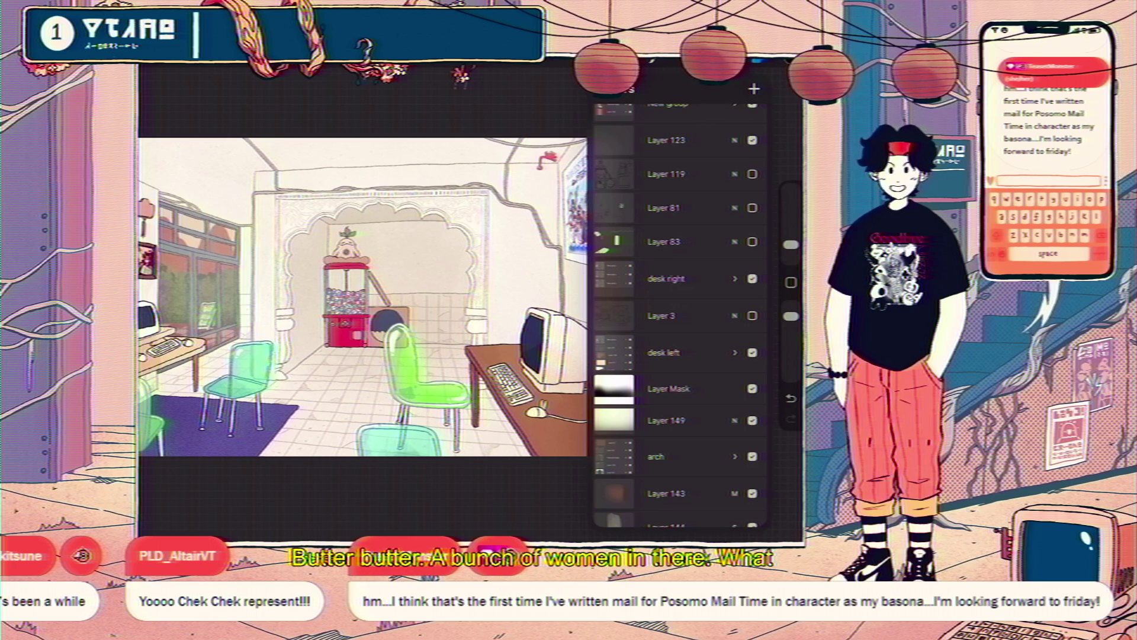
scroll(338, 266, "up", 2)
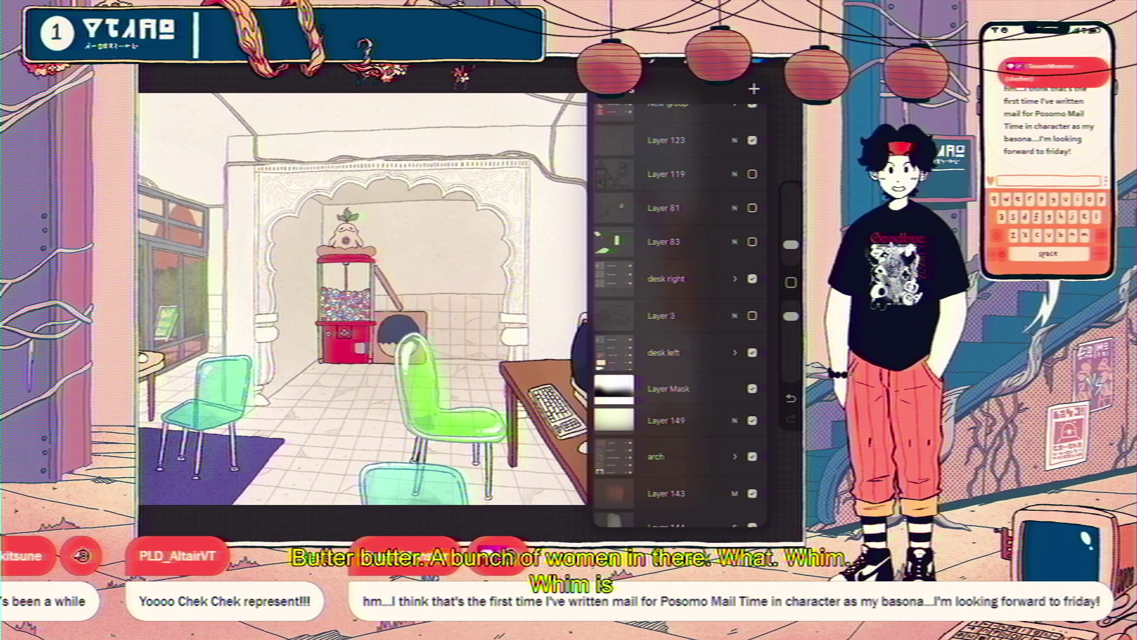
scroll(363, 276, "down", 2)
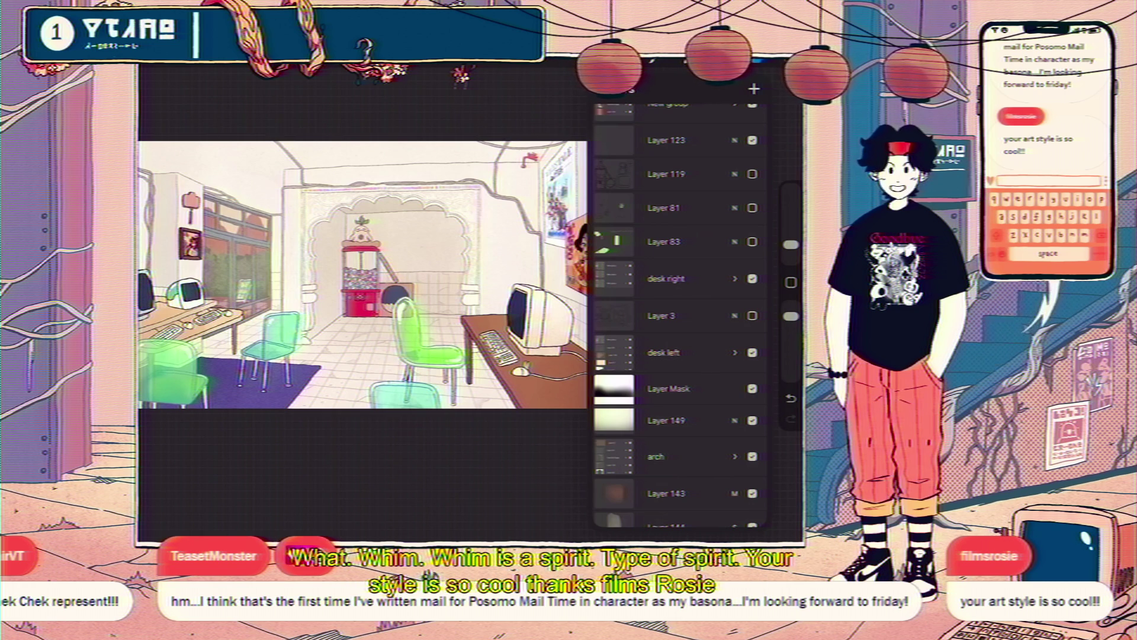
scroll(365, 267, "down", 3)
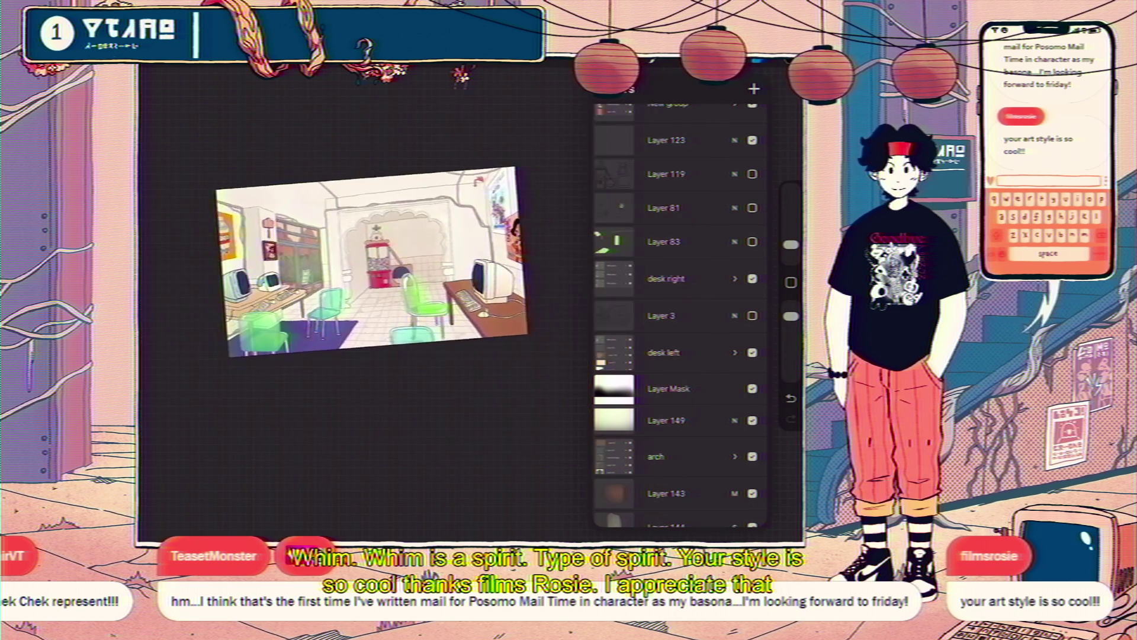
scroll(375, 267, "up", 3)
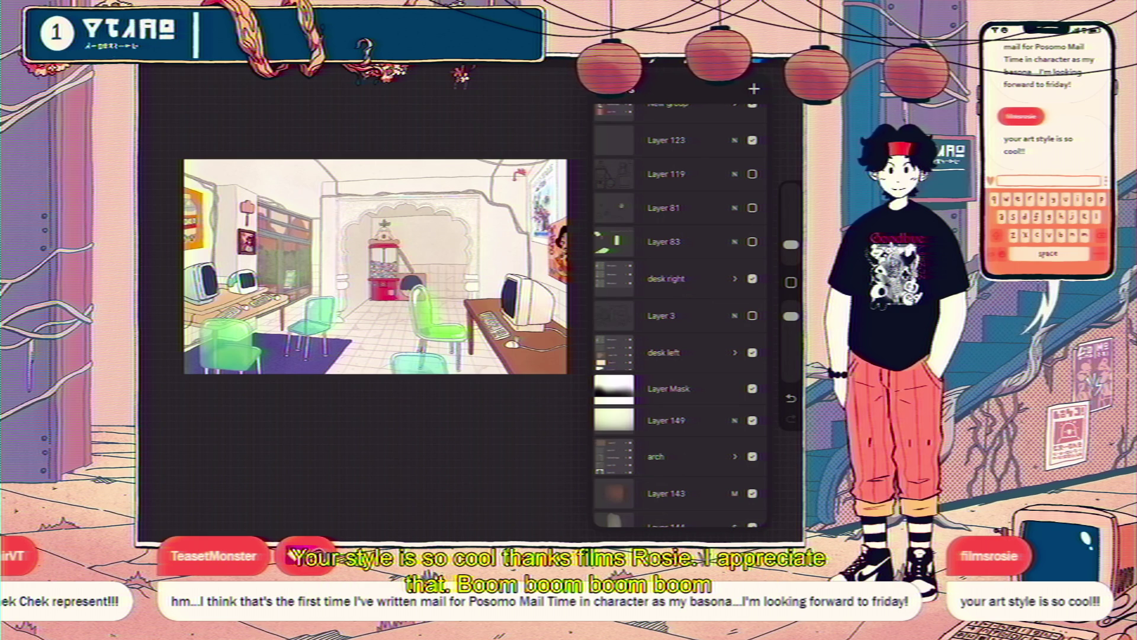
scroll(374, 284, "up", 5)
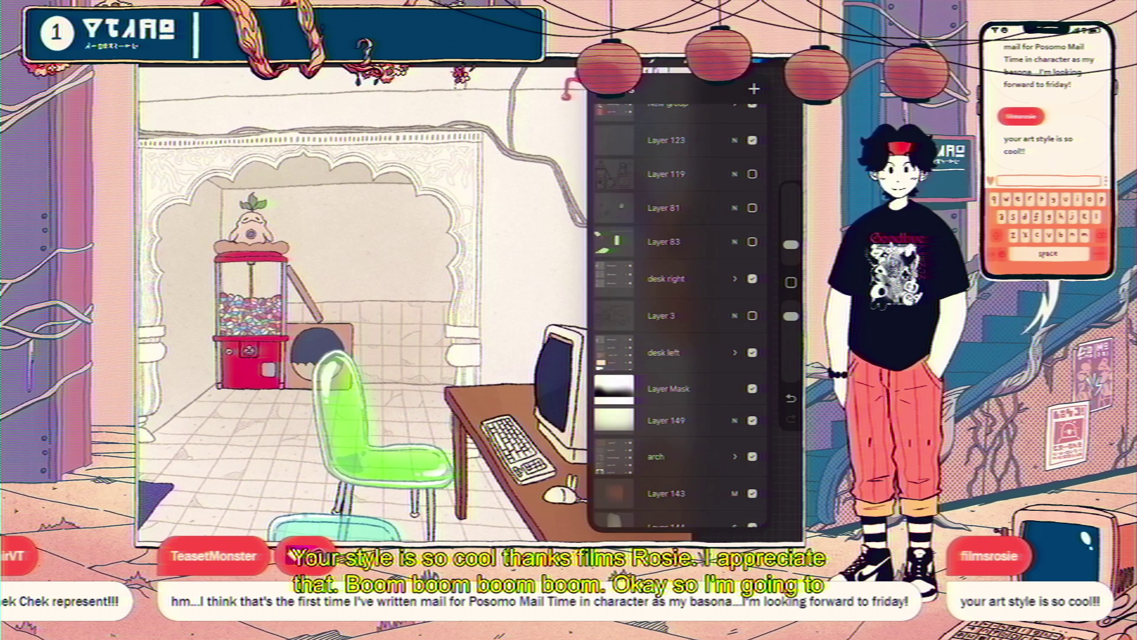
scroll(680, 311, "up", 2)
Choose Layer 81 in the Layers panel as the working layer.
left_click(675, 320)
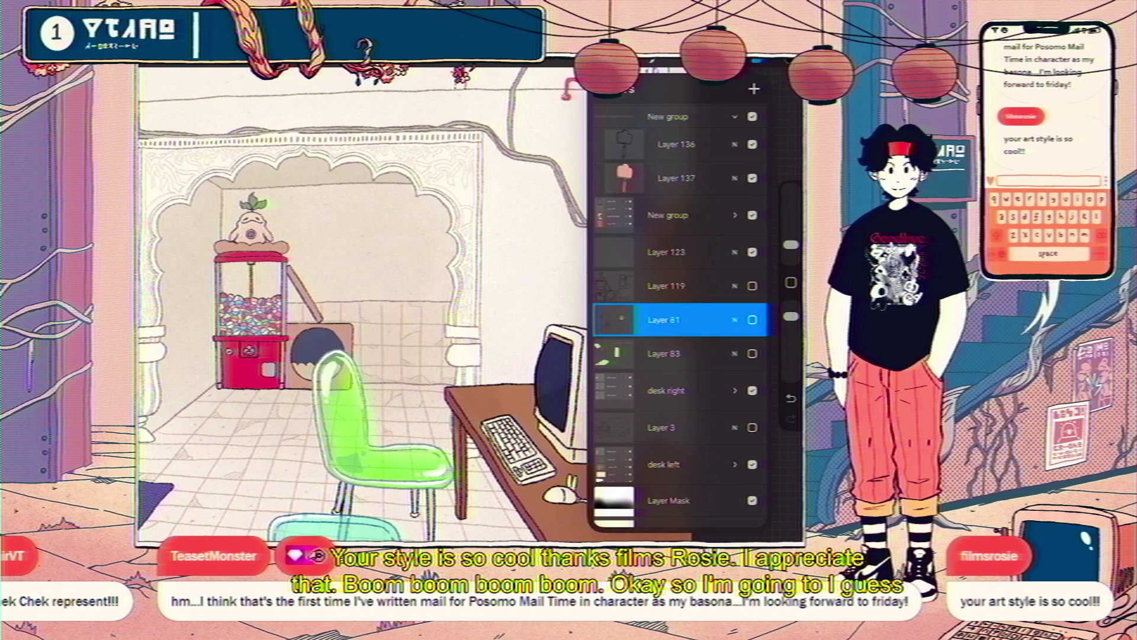
Show the desk left group, hide windows/door, and make the New group layer active with the brush library up.
left_click(675, 318)
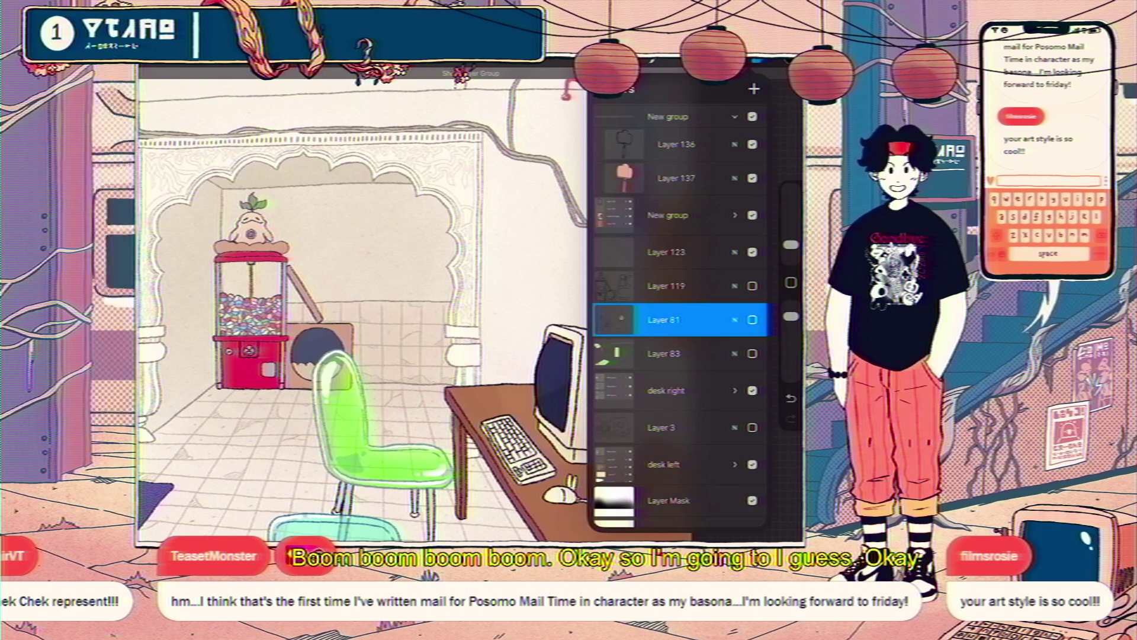
scroll(680, 312, "down", 3)
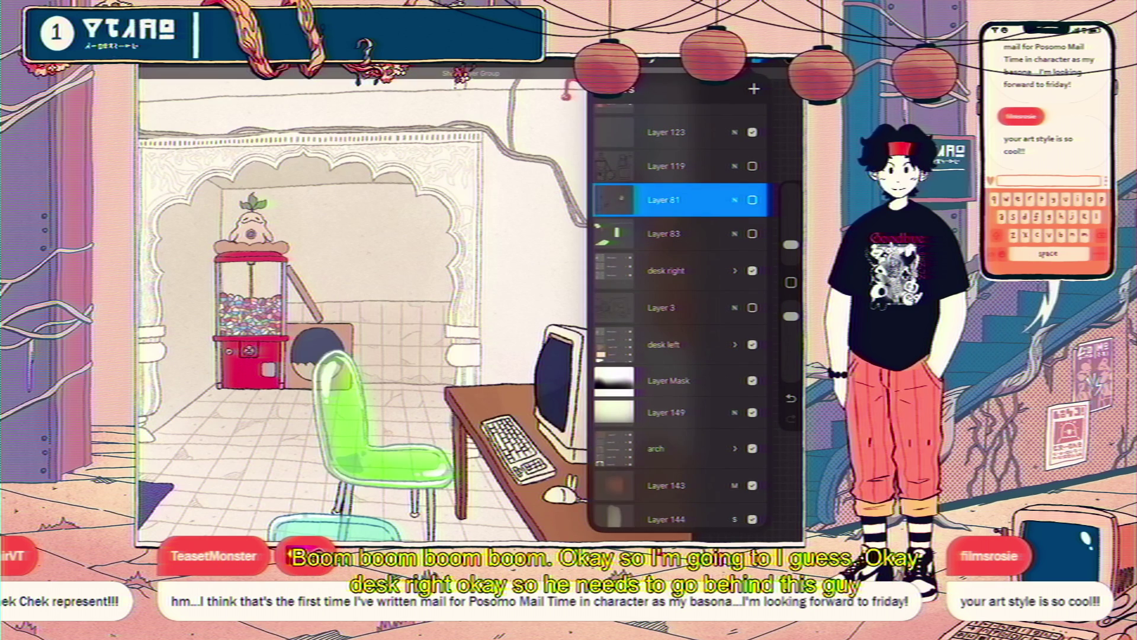
scroll(680, 311, "up", 2)
scroll(680, 312, "up", 3)
scroll(680, 311, "down", 5)
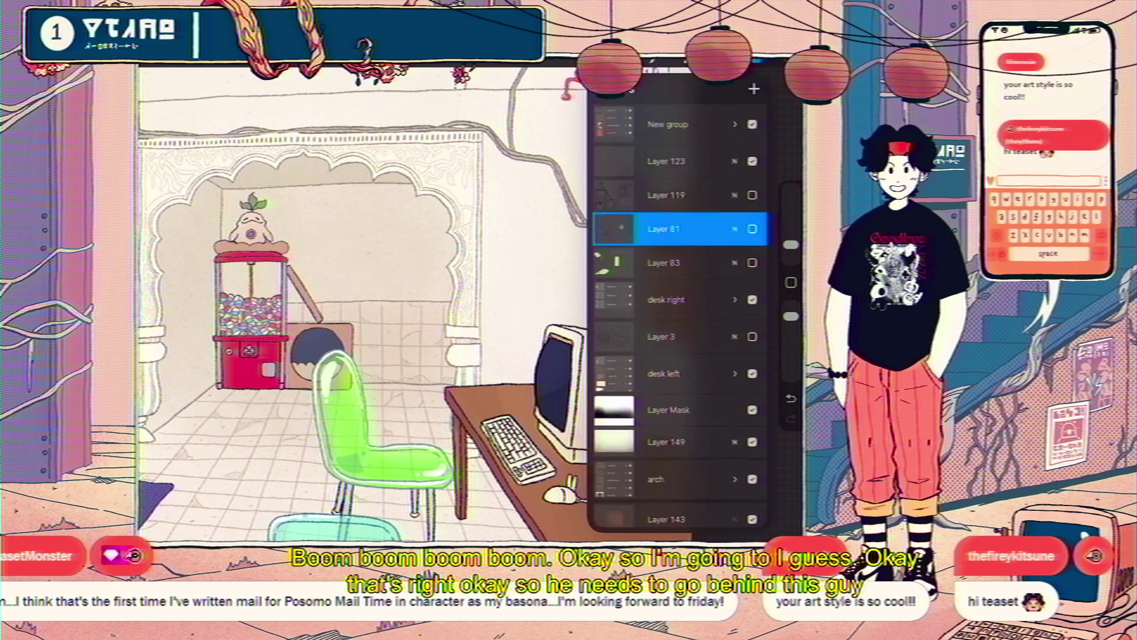
left_click(753, 324)
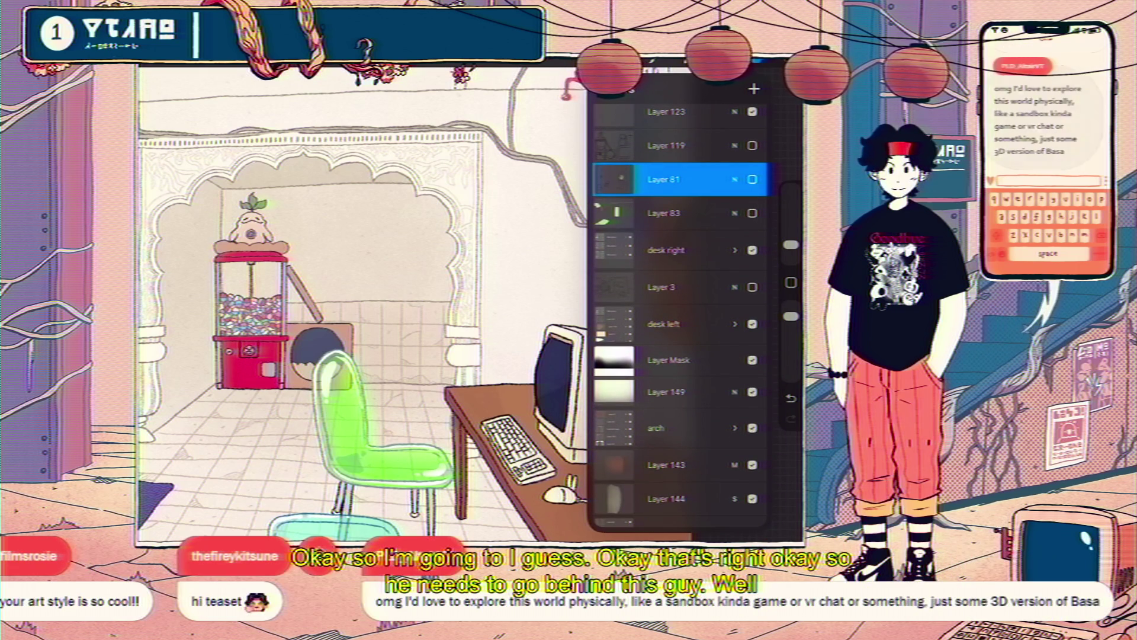
scroll(680, 311, "down", 3)
left_click(753, 458)
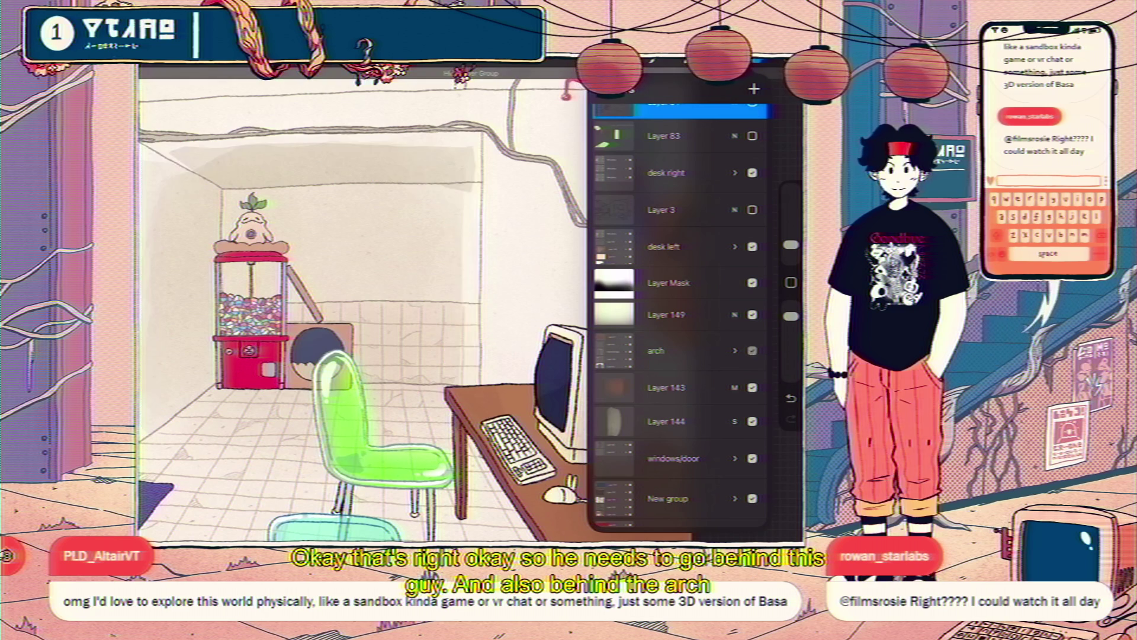
scroll(680, 320, "down", 3)
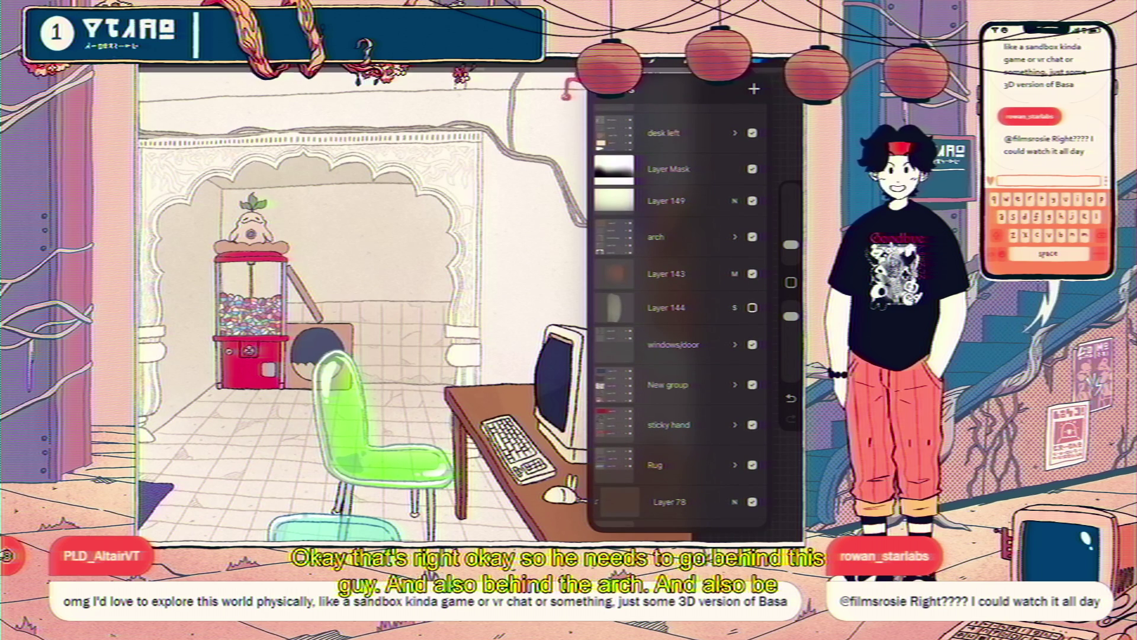
left_click(752, 343)
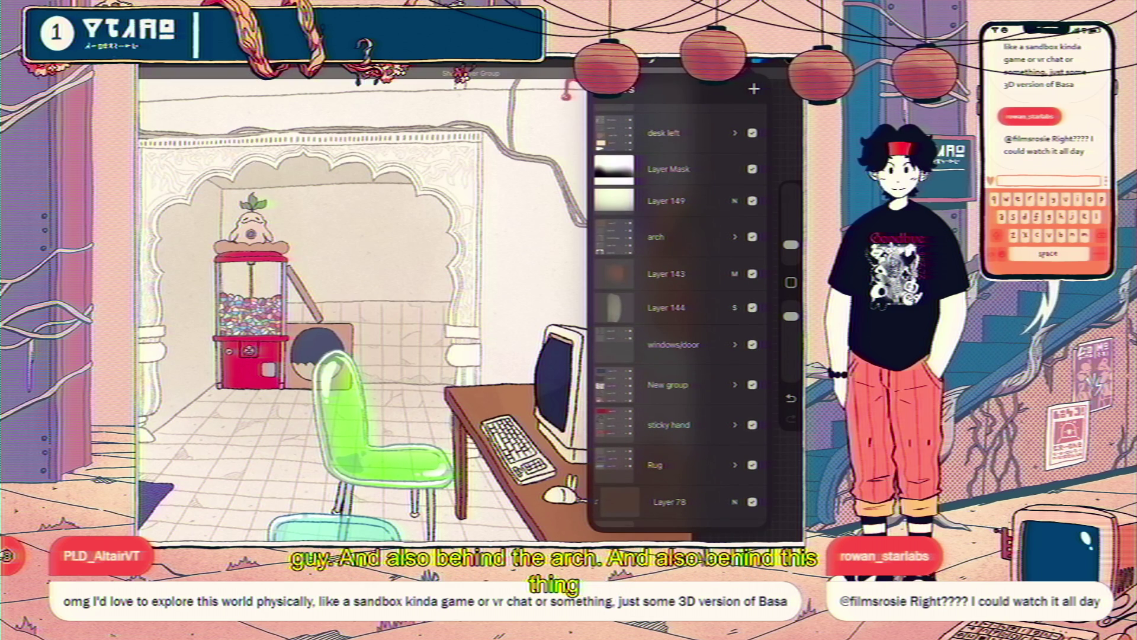
left_click(680, 384)
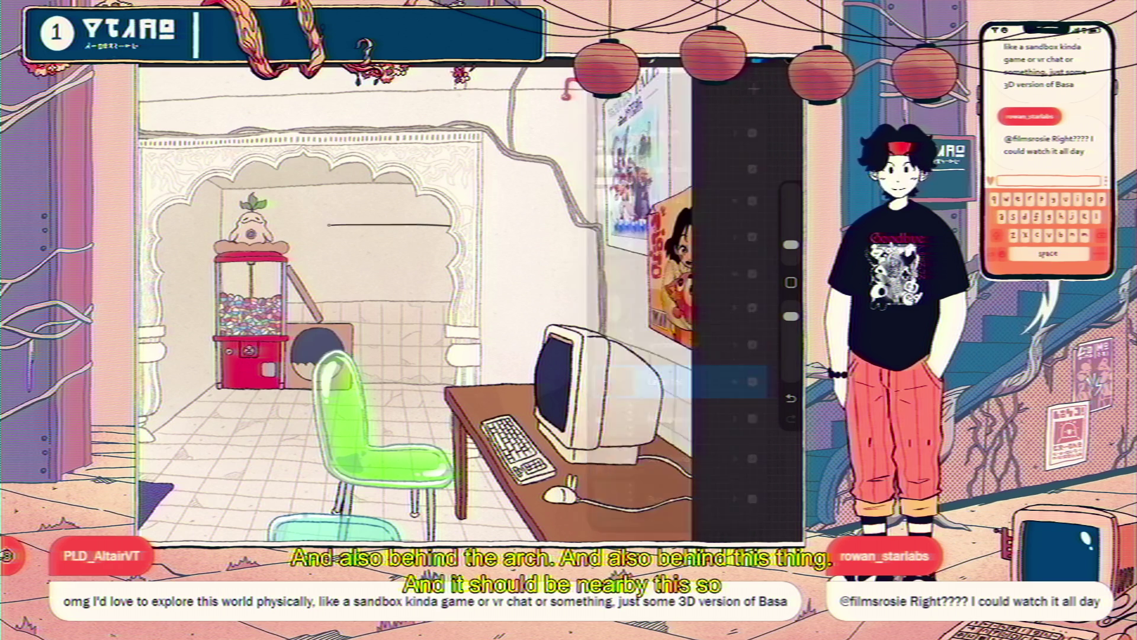
left_click(662, 62)
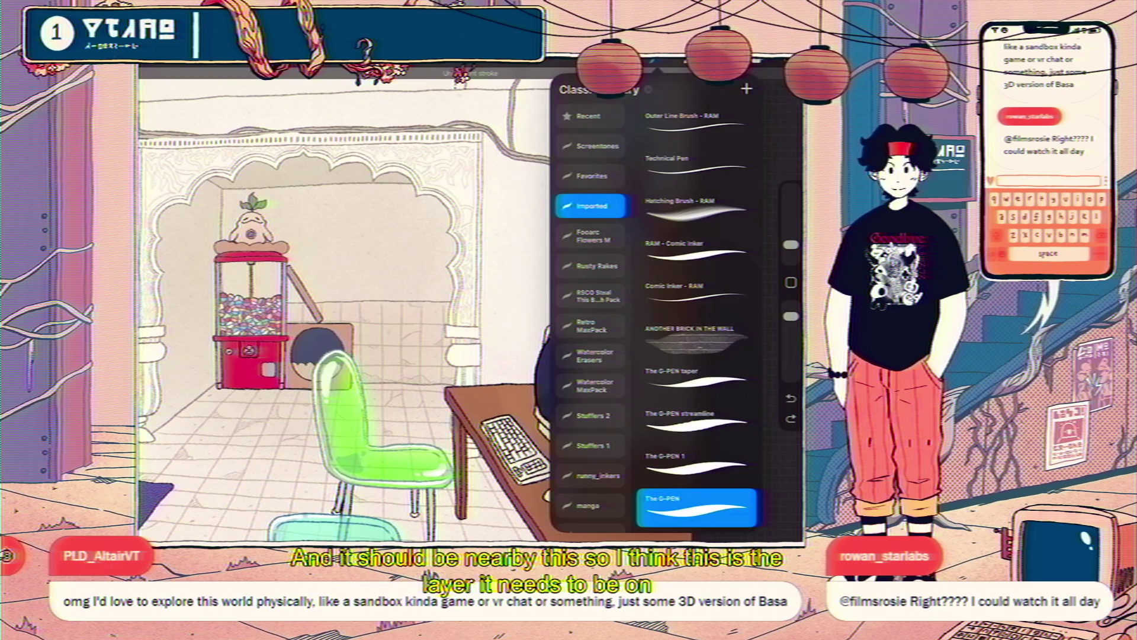
scroll(697, 320, "up", 10)
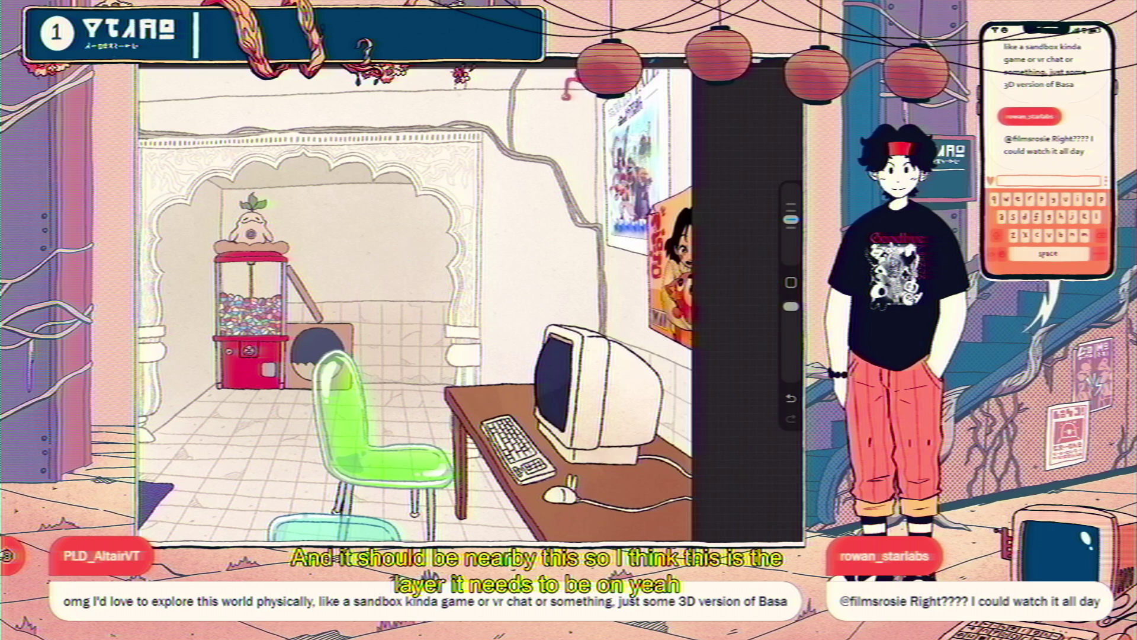
Pick the sketching brush and start a line on the back wall with a slightly larger size.
left_click_drag(356, 311, 485, 311)
left_click(663, 63)
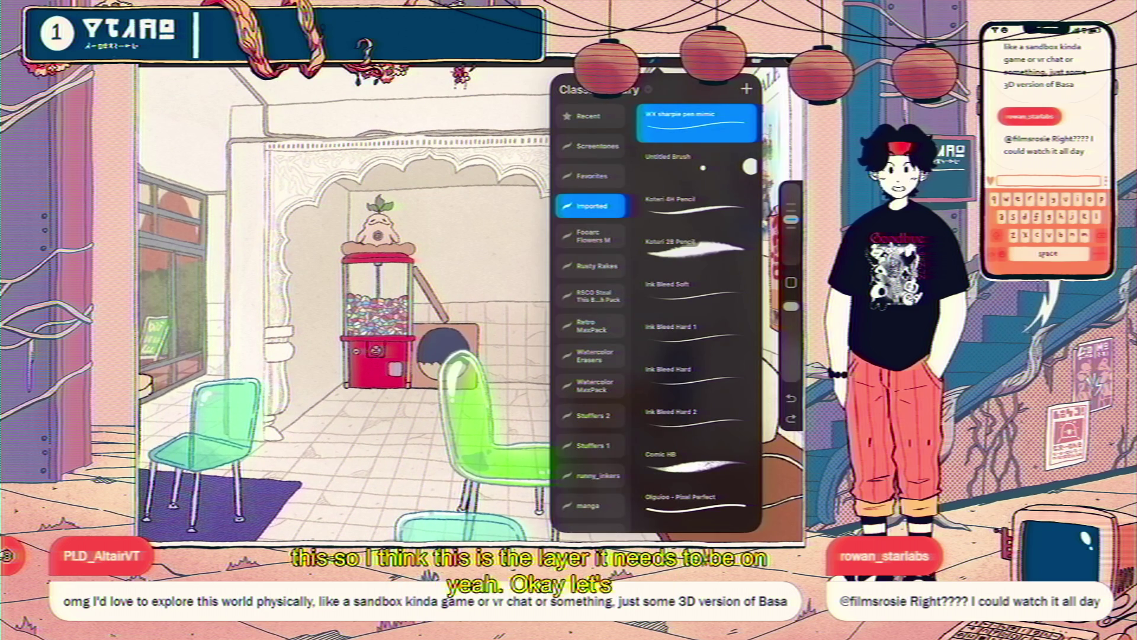
left_click_drag(529, 240, 575, 235)
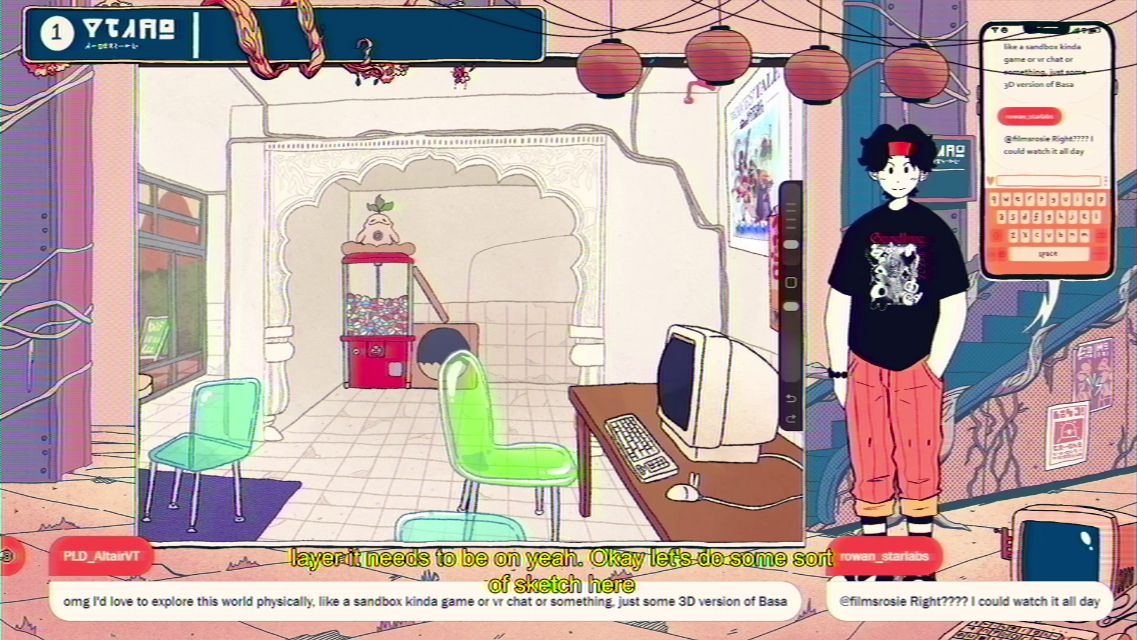
left_click_drag(792, 244, 791, 235)
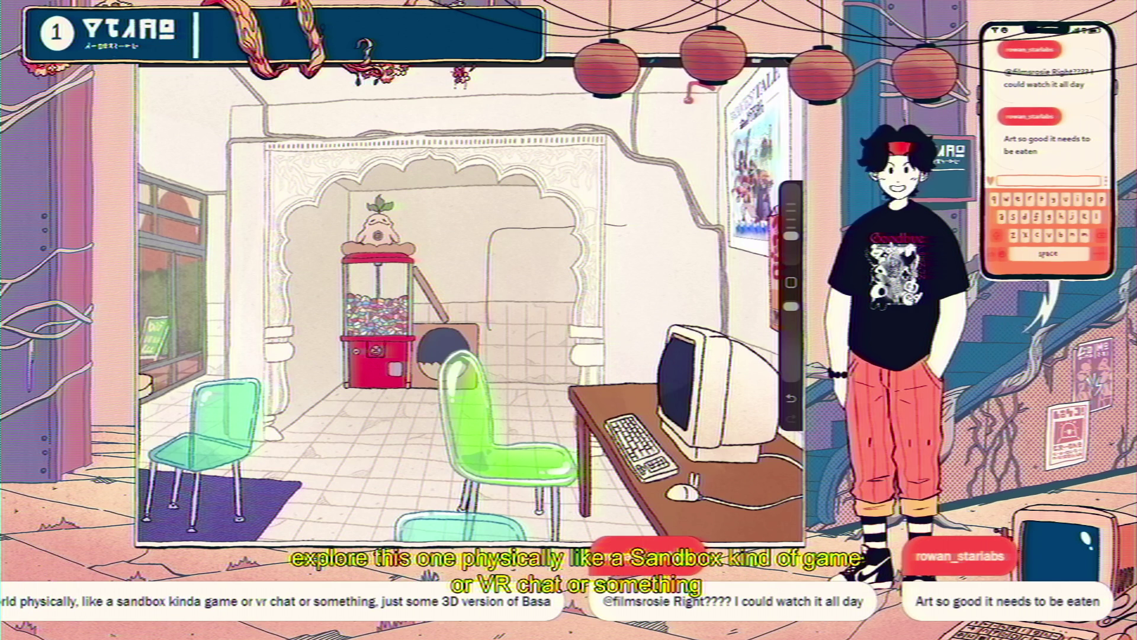
scroll(471, 303, "up", 2)
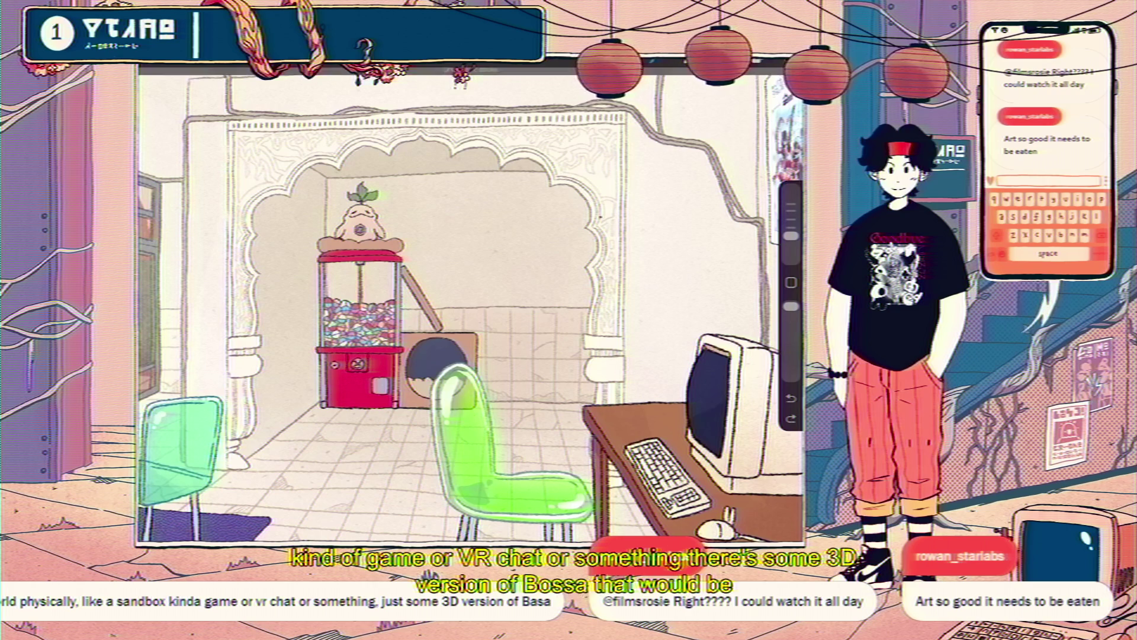
Sketch the doorway outline behind the arch, undoing and redoing the stroke to compare.
left_click_drag(522, 213, 580, 213)
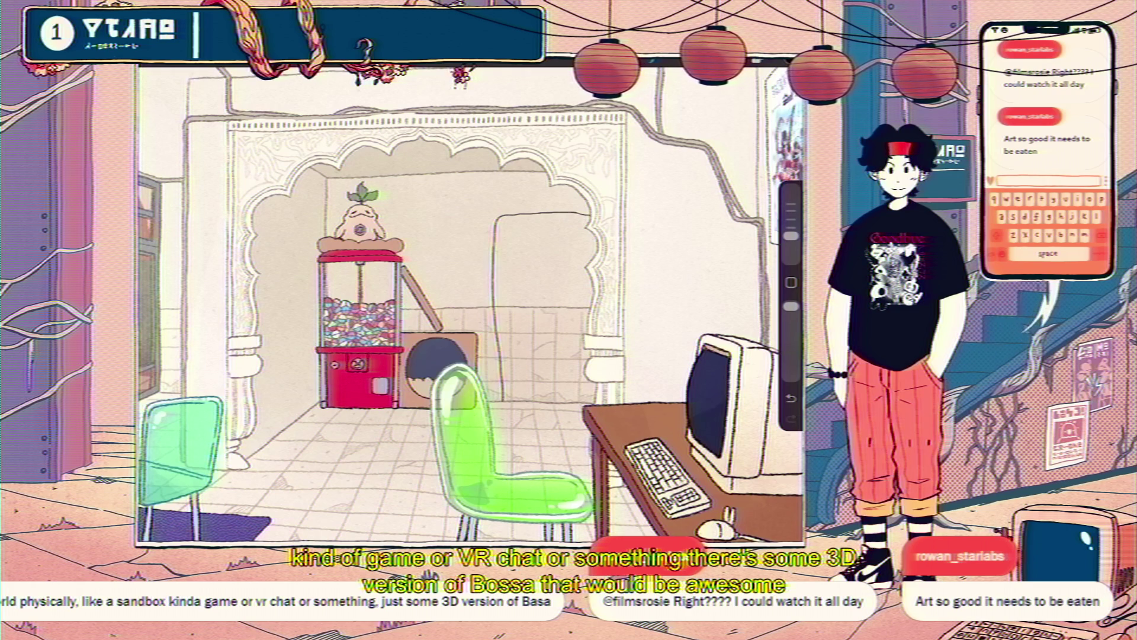
key("ctrl+z")
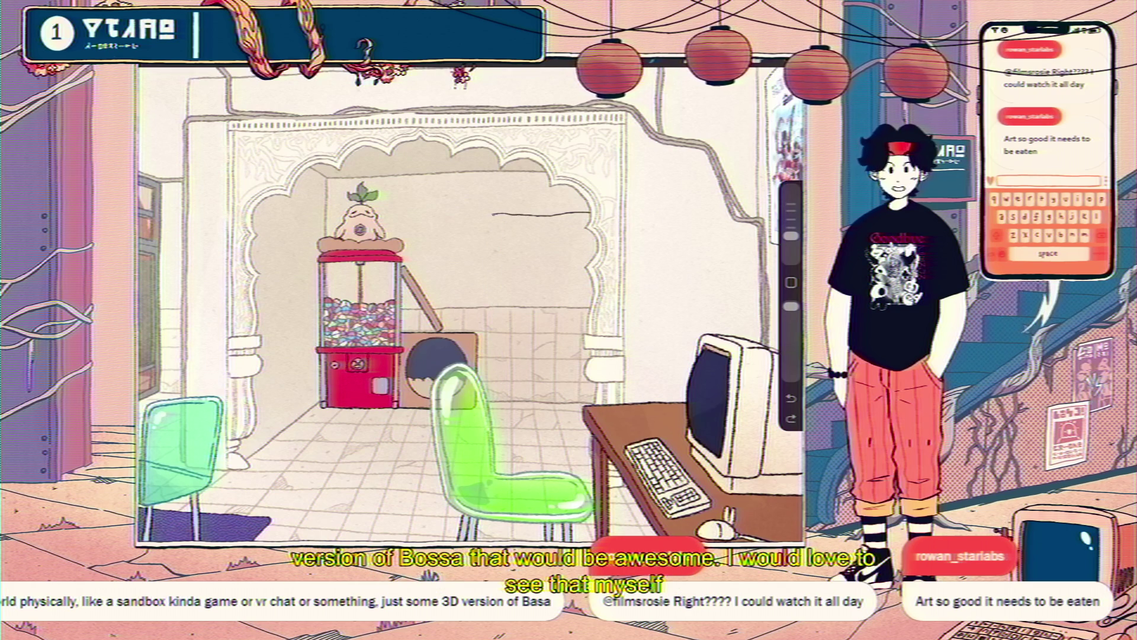
key("ctrl+shift+z")
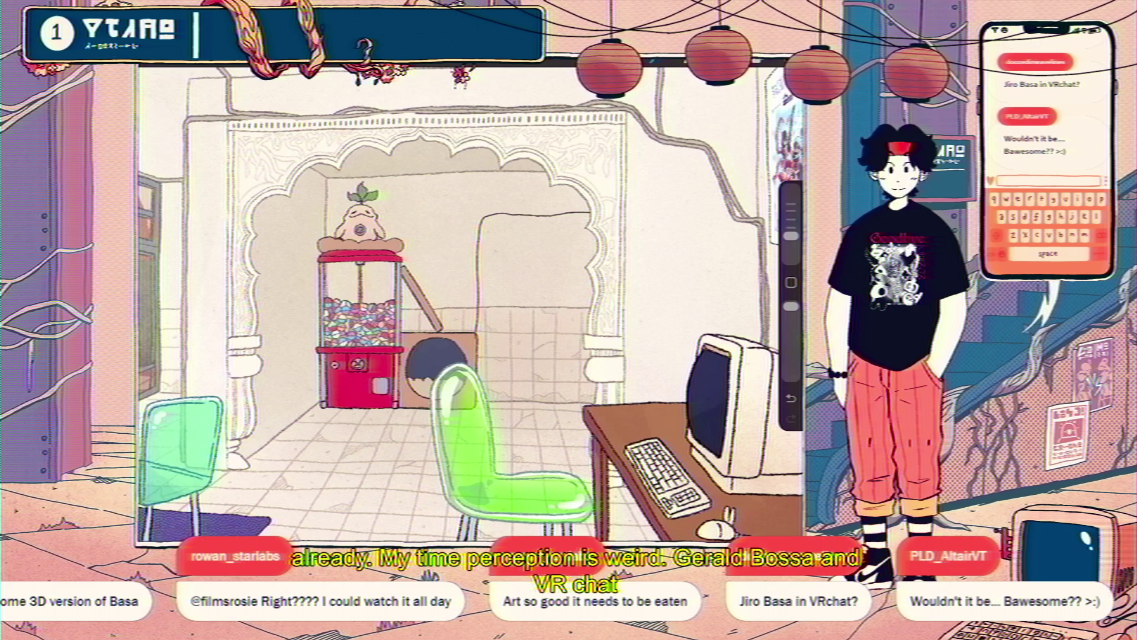
Undo the trial sketch stroke on the back wall beside the arch.
key("ctrl+z")
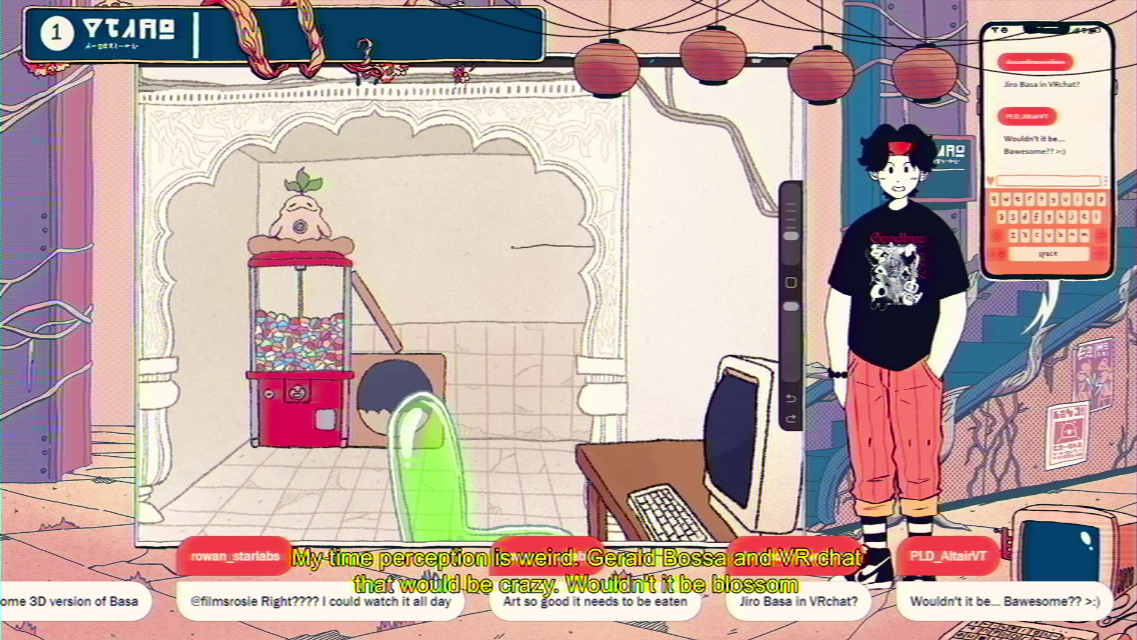
scroll(382, 294, "down", 5)
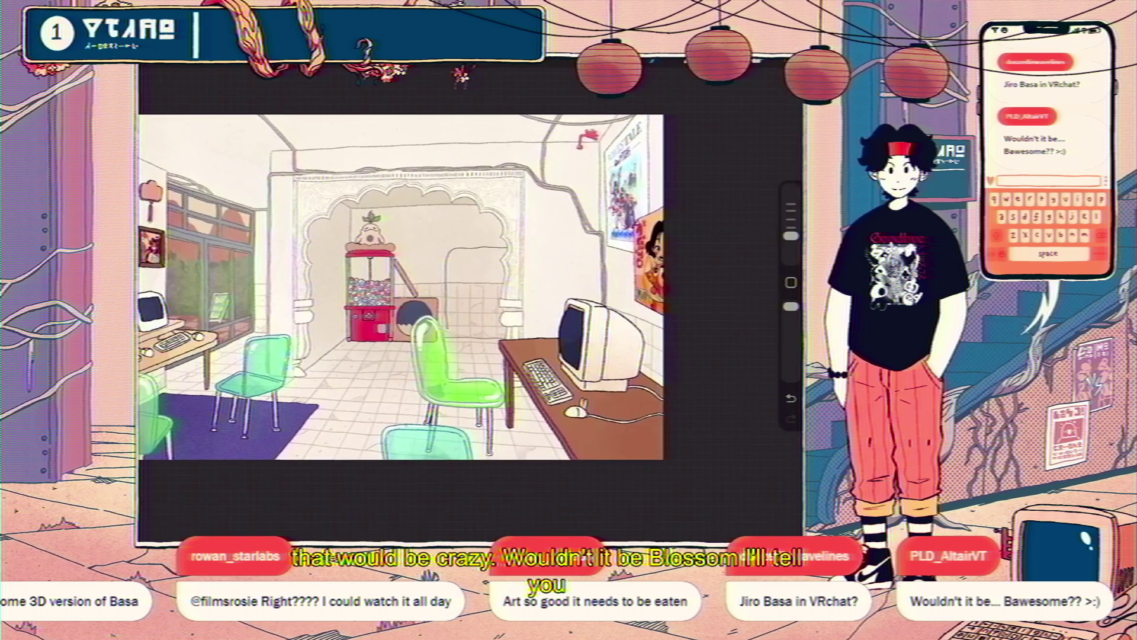
scroll(444, 302, "up", 3)
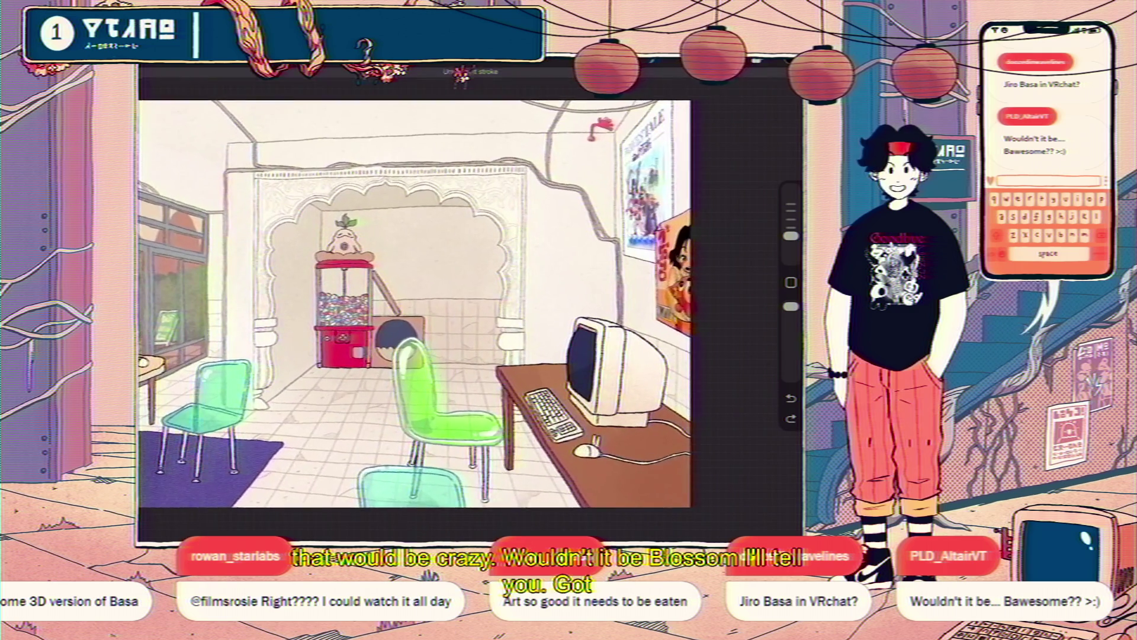
scroll(445, 303, "up", 2)
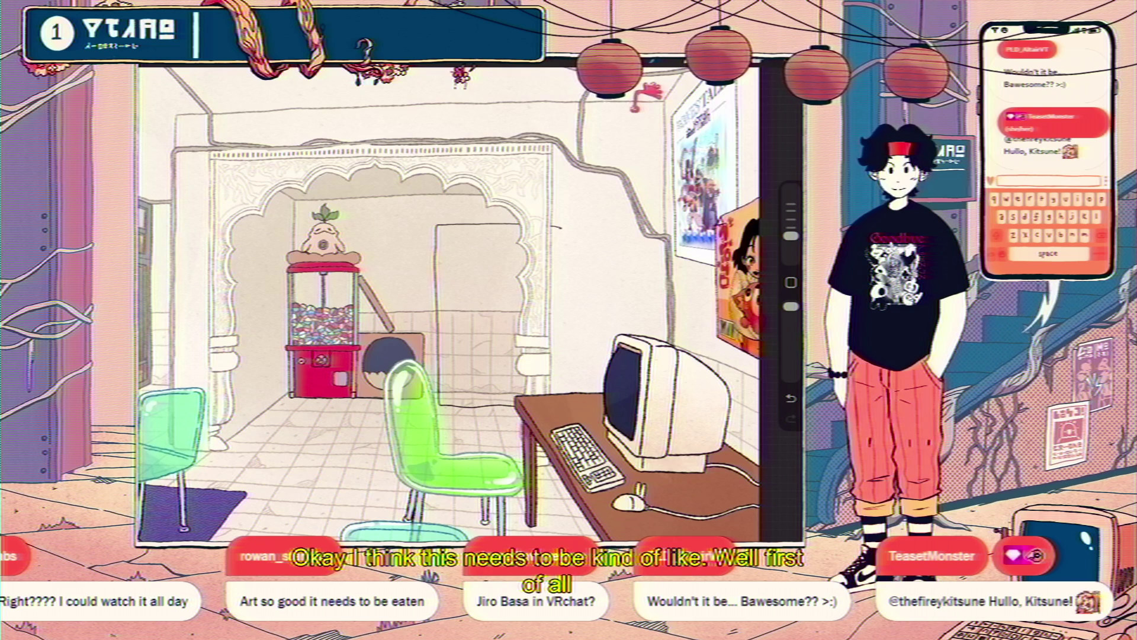
scroll(391, 298, "down", 3)
scroll(391, 298, "down", 3)
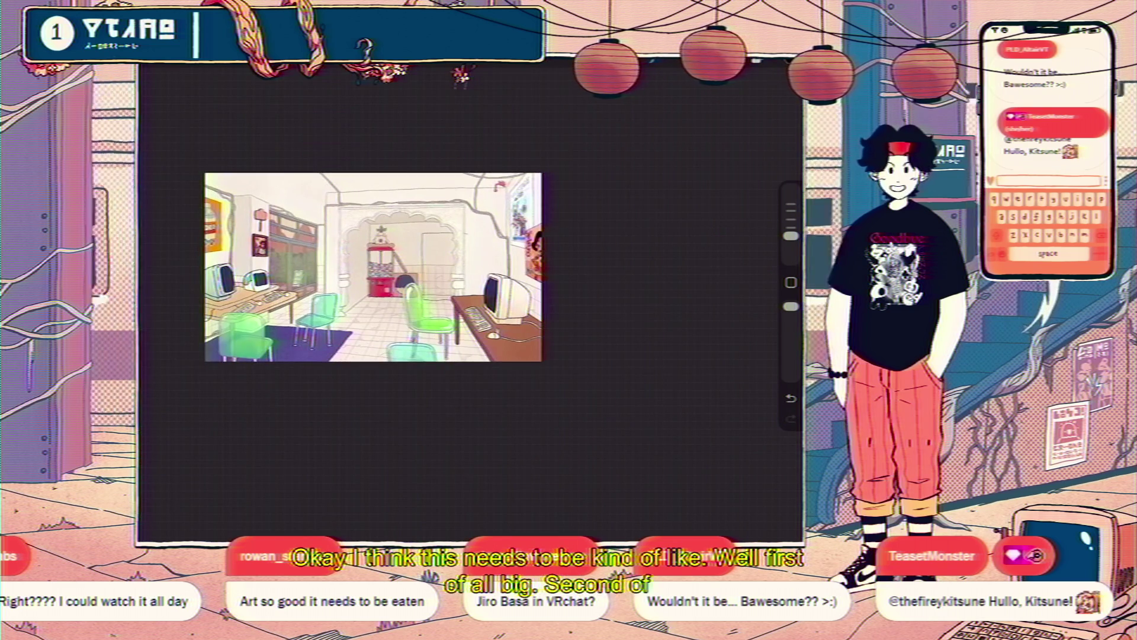
scroll(374, 279, "up", 2)
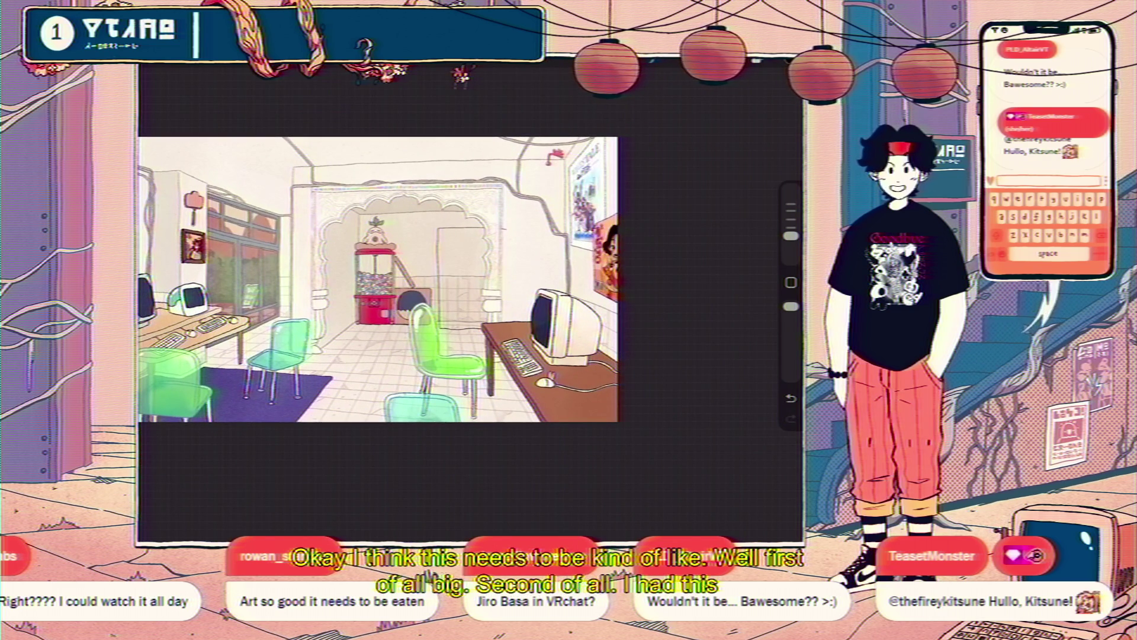
scroll(373, 280, "down", 3)
scroll(360, 235, "up", 1)
scroll(342, 245, "up", 2)
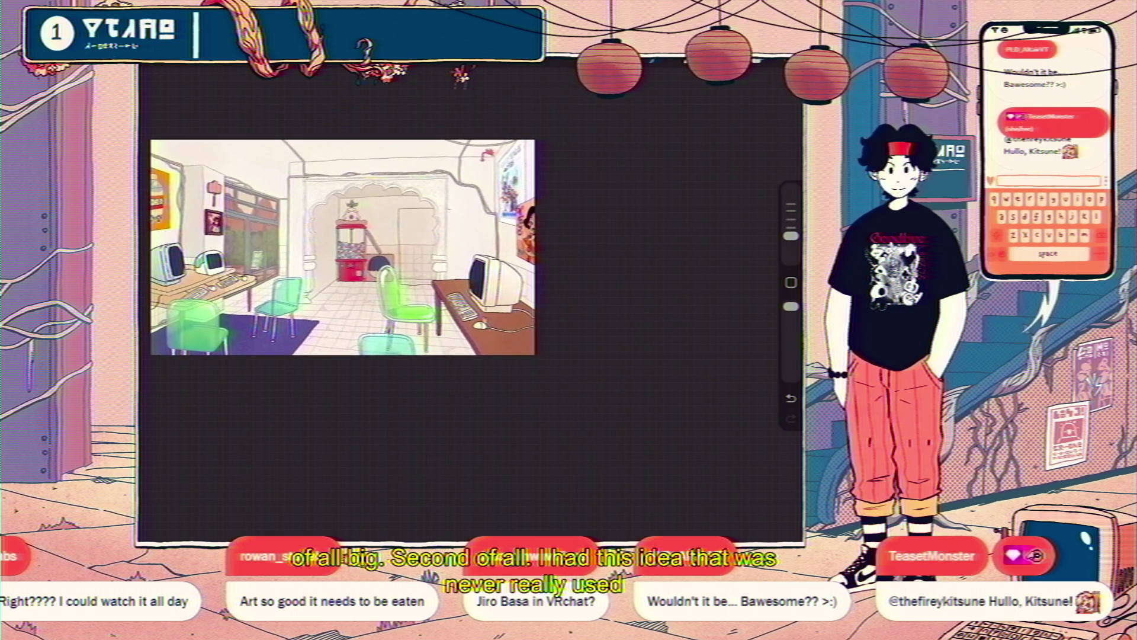
scroll(373, 263, "up", 2)
scroll(401, 276, "up", 2)
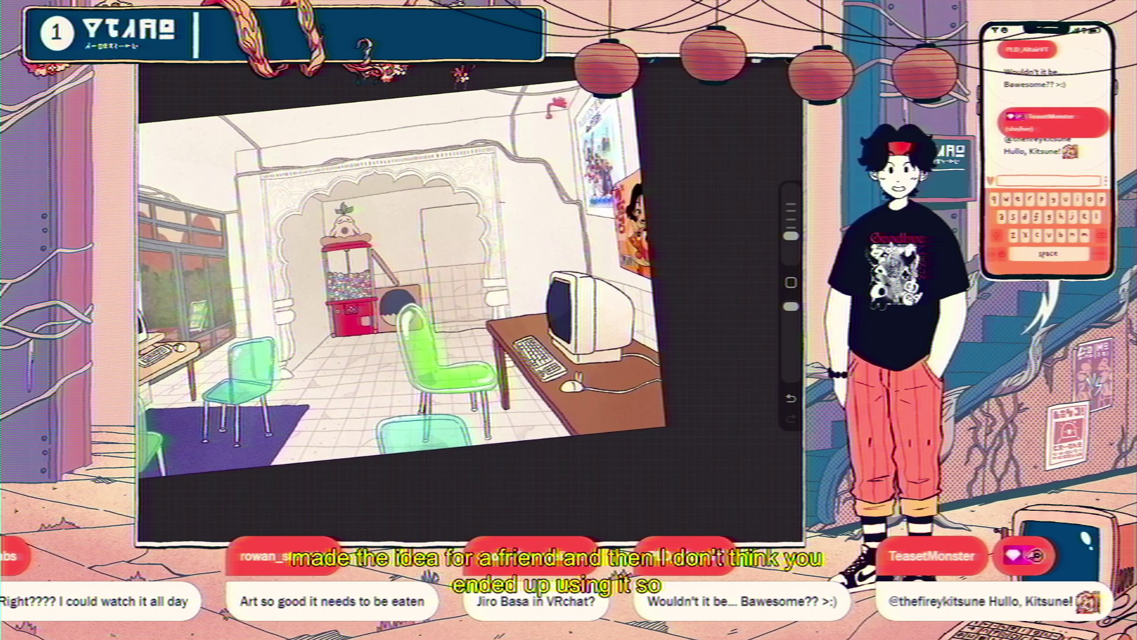
Undo the last trial stroke on the back wall behind the gumball machine.
key("ctrl+z")
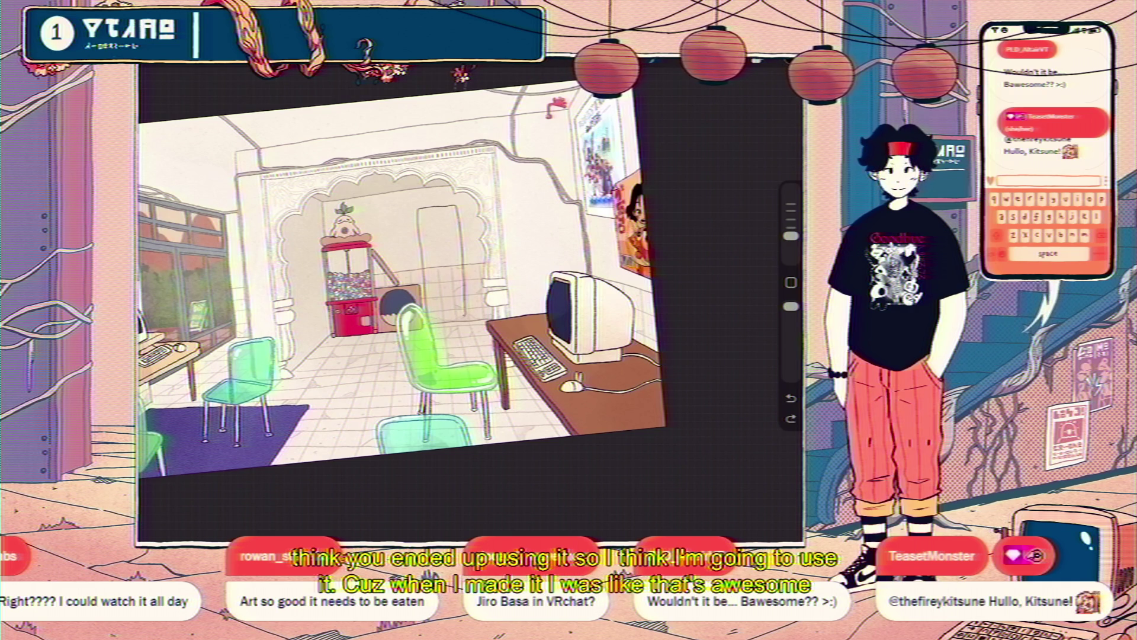
scroll(454, 302, "up", 2)
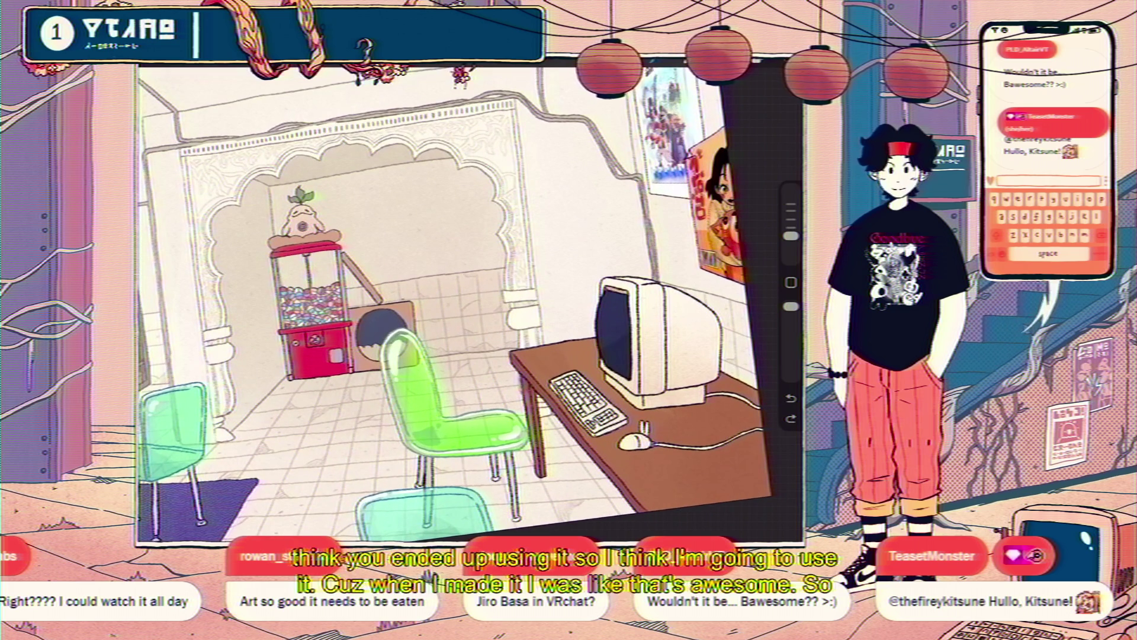
mouse_move(466, 363)
left_mouse_down()
mouse_move(447, 179)
mouse_move(383, 183)
mouse_move(393, 331)
mouse_move(457, 257)
left_mouse_up()
mouse_move(419, 183)
left_mouse_down()
mouse_move(378, 187)
mouse_move(386, 288)
left_mouse_up()
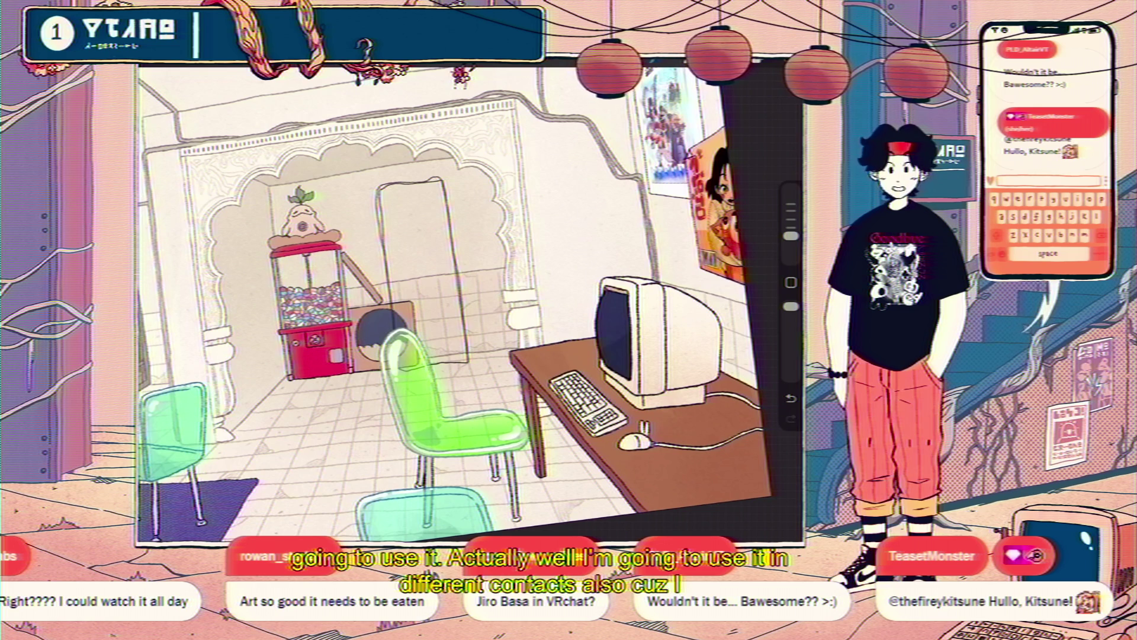
scroll(454, 302, "down", 5)
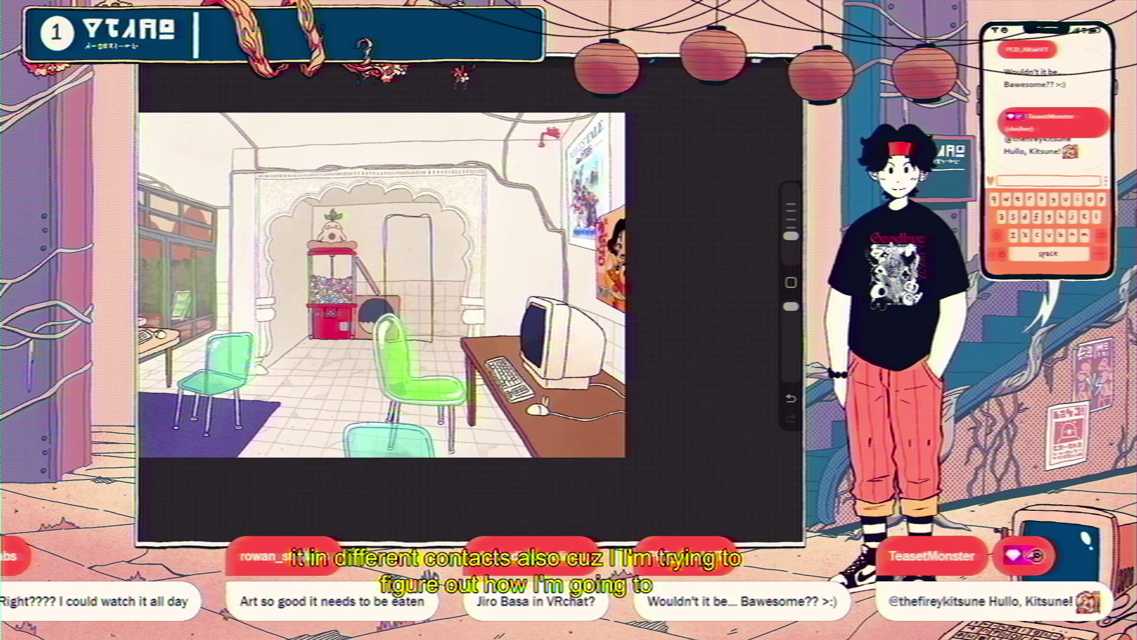
scroll(420, 244, "up", 3)
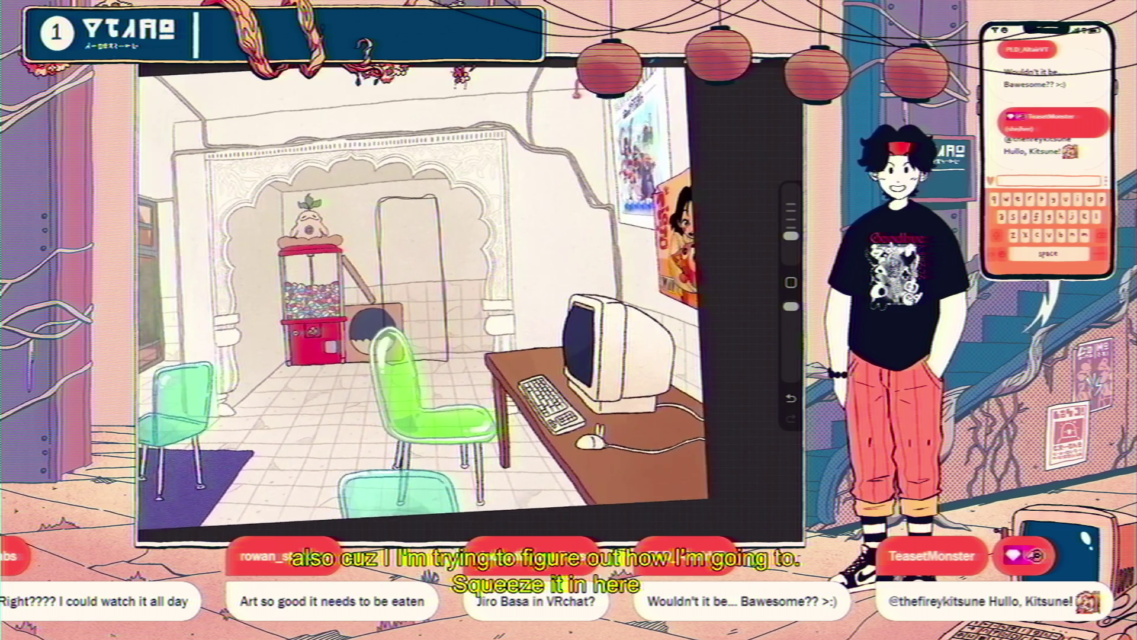
key("ctrl+z")
key("ctrl+z")
key("ctrl+z")
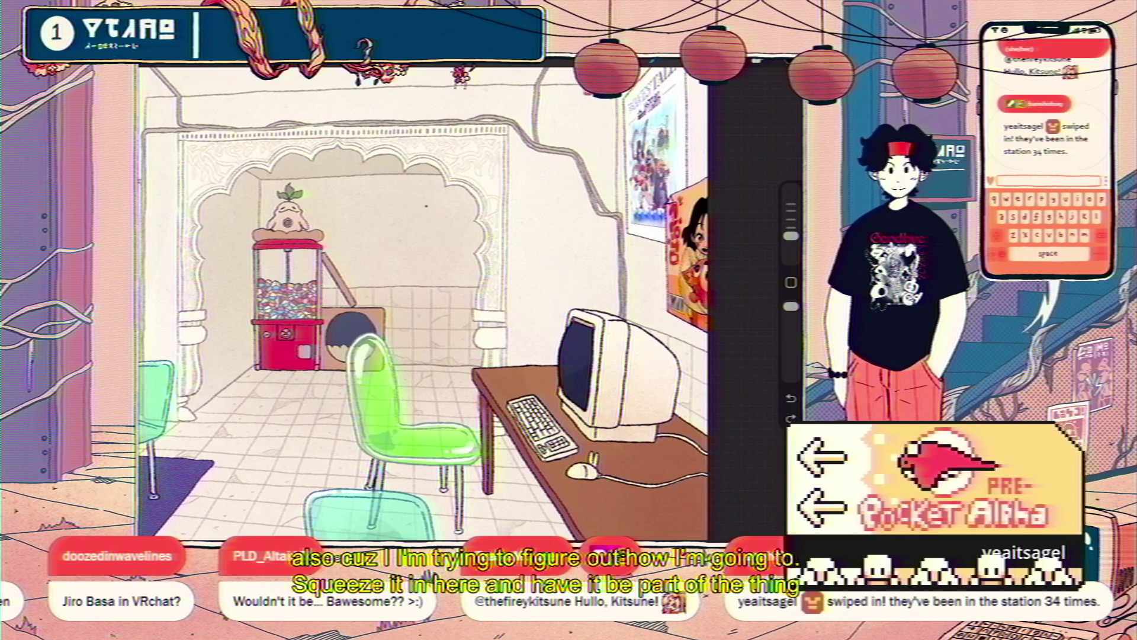
left_click_drag(428, 202, 428, 270)
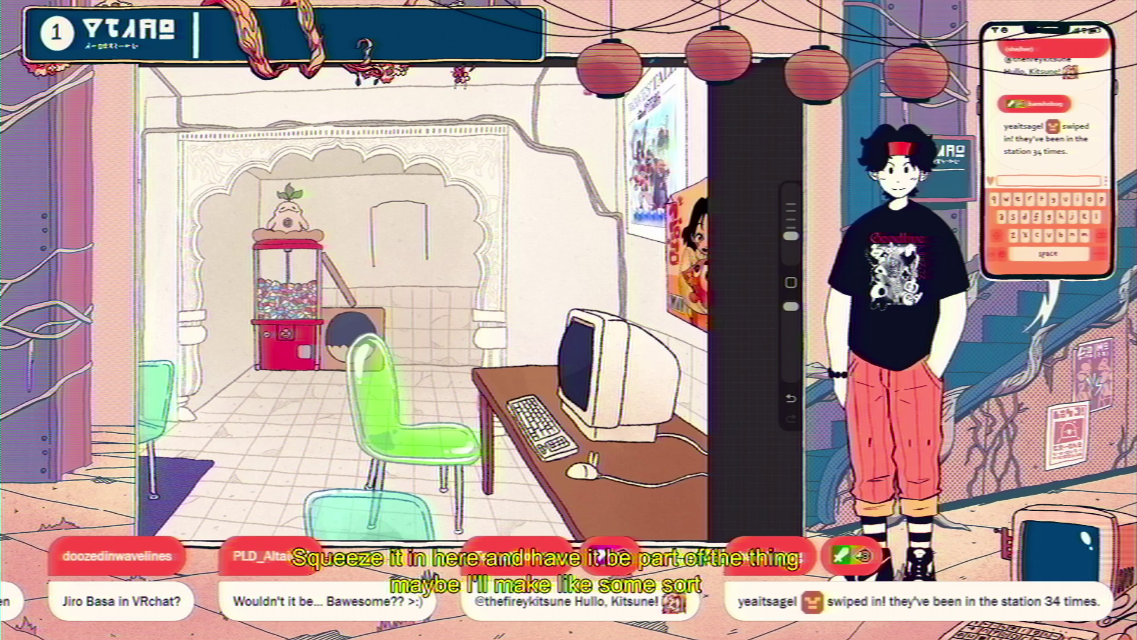
mouse_move(427, 222)
left_mouse_down()
mouse_move(428, 270)
mouse_move(368, 205)
mouse_move(369, 270)
left_mouse_up()
left_click_drag(373, 269, 419, 268)
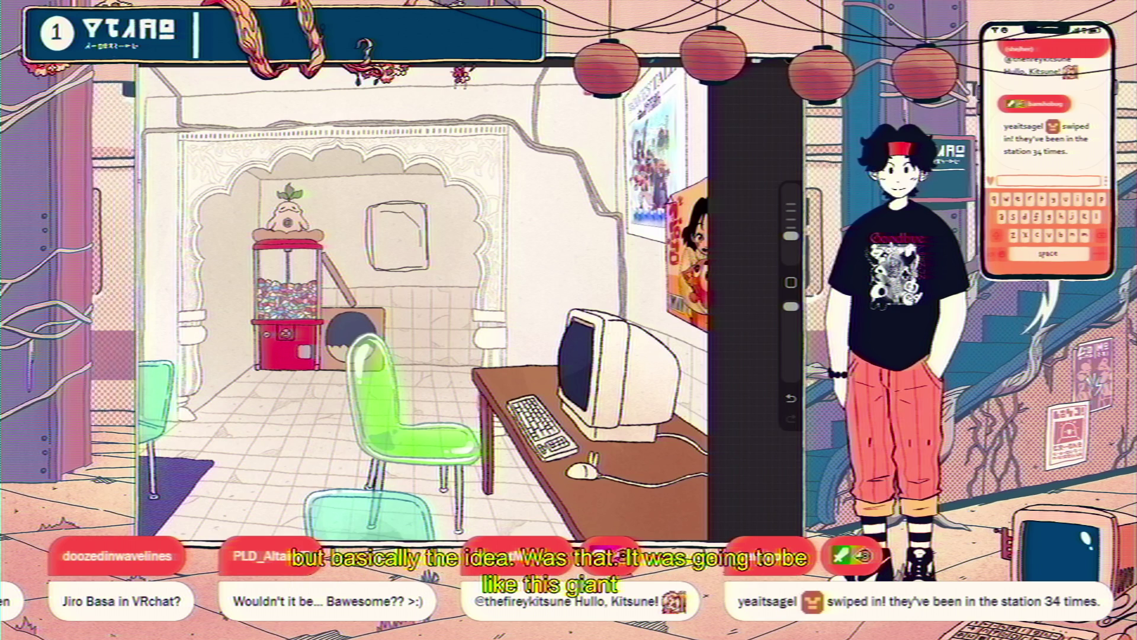
scroll(467, 302, "up", 3)
key("ctrl+z")
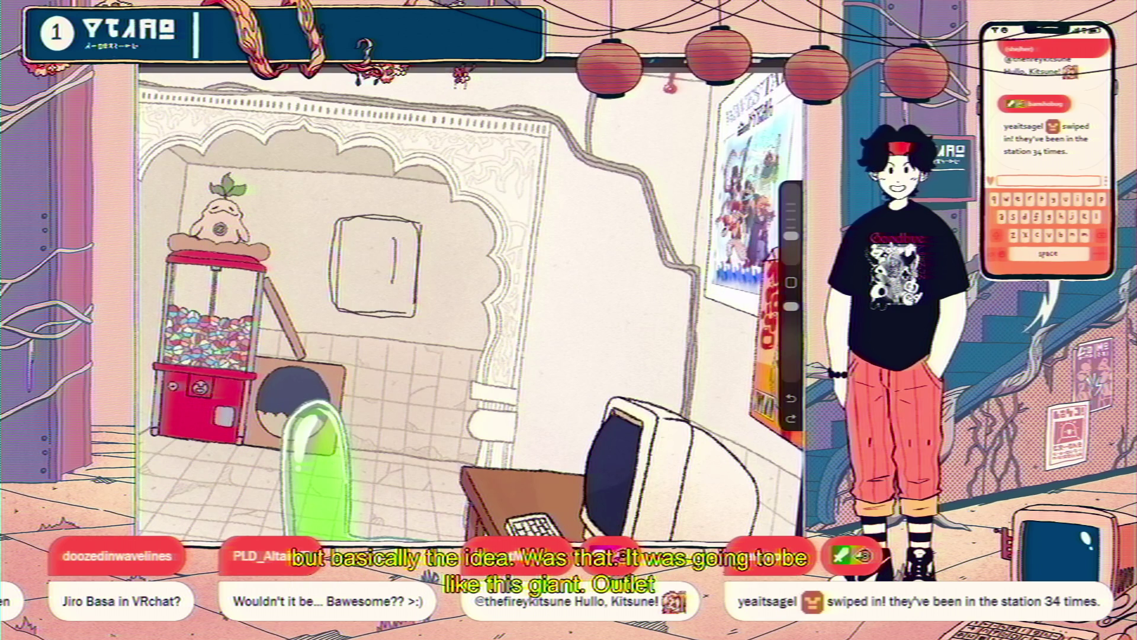
left_click_drag(391, 241, 390, 291)
left_click_drag(363, 250, 362, 289)
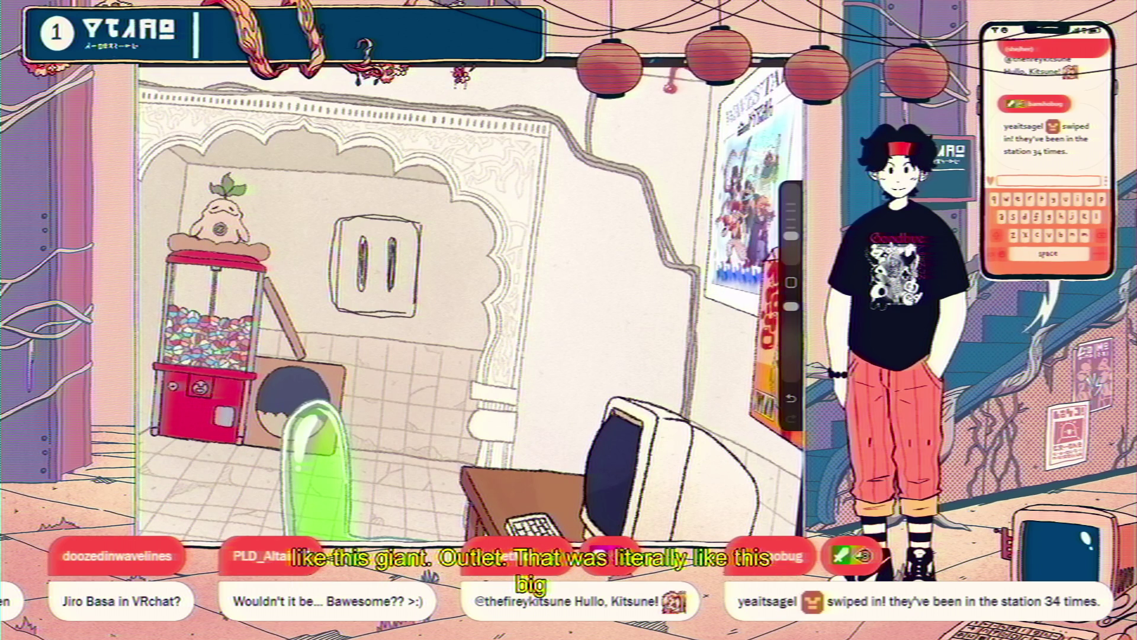
left_click_drag(370, 296, 381, 304)
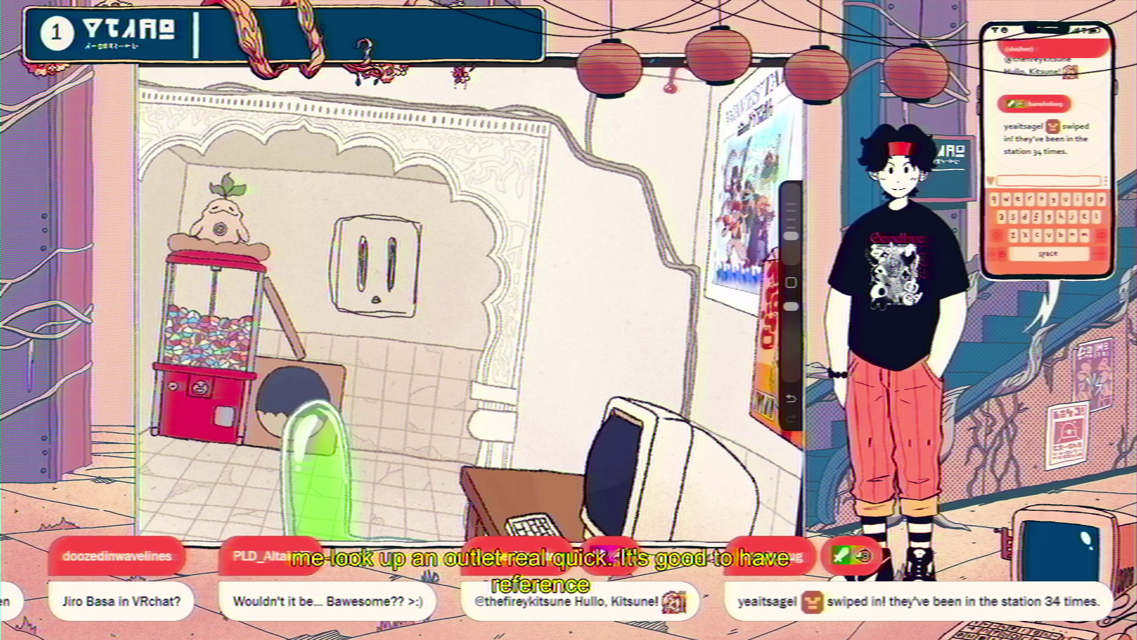
scroll(471, 303, "up", 2)
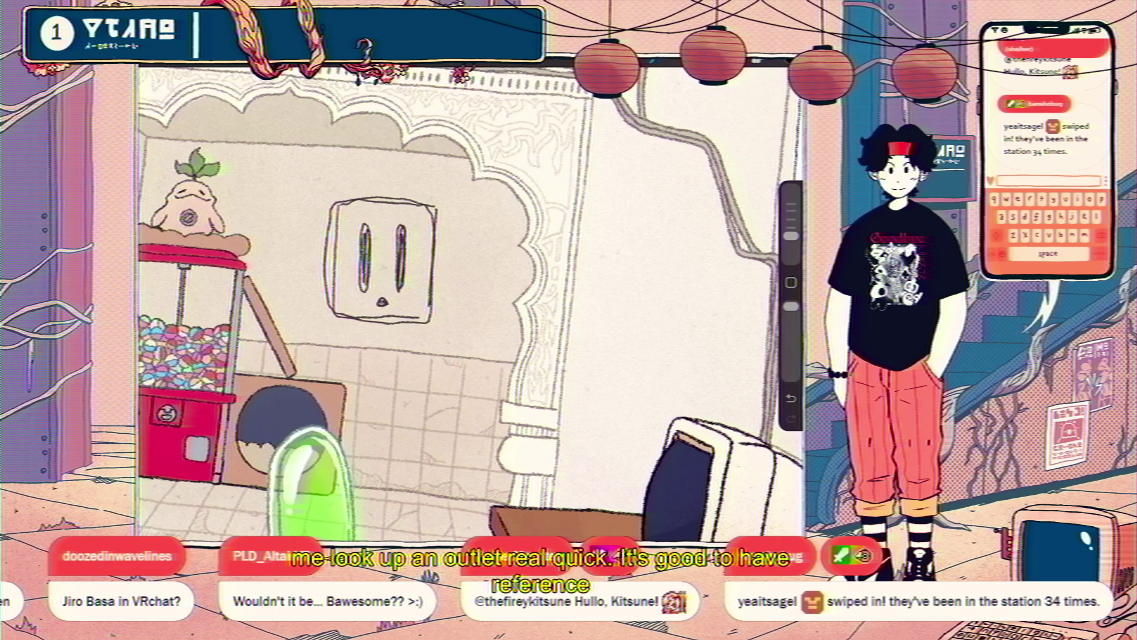
key("Delete")
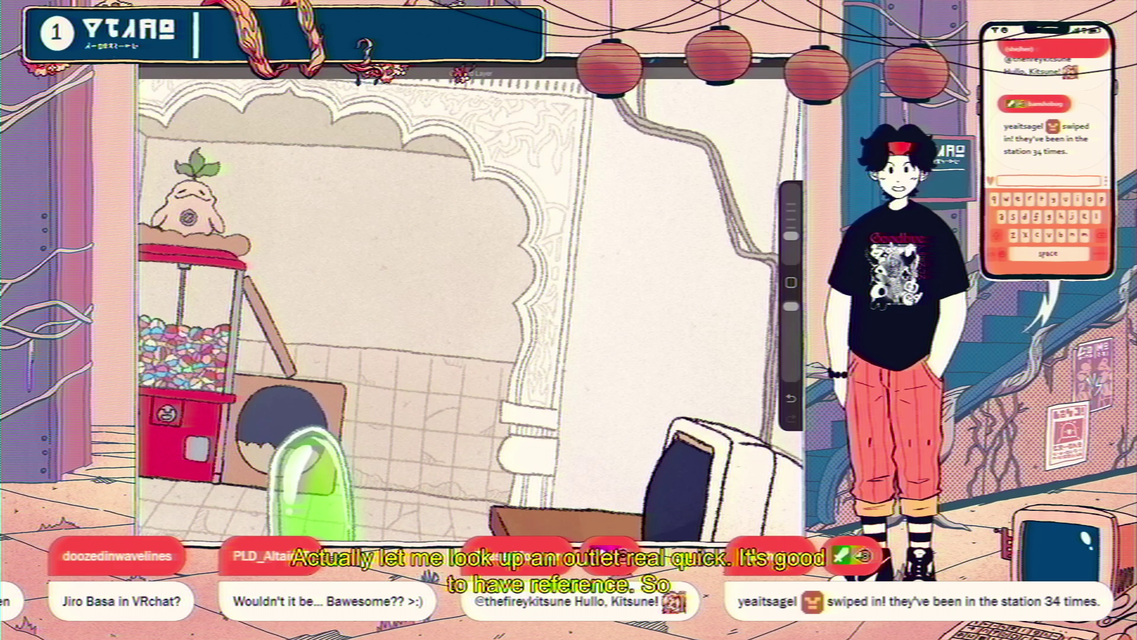
Draw the rounded rectangular outlet plate on the back wall inside the arch.
left_click_drag(361, 206, 426, 208)
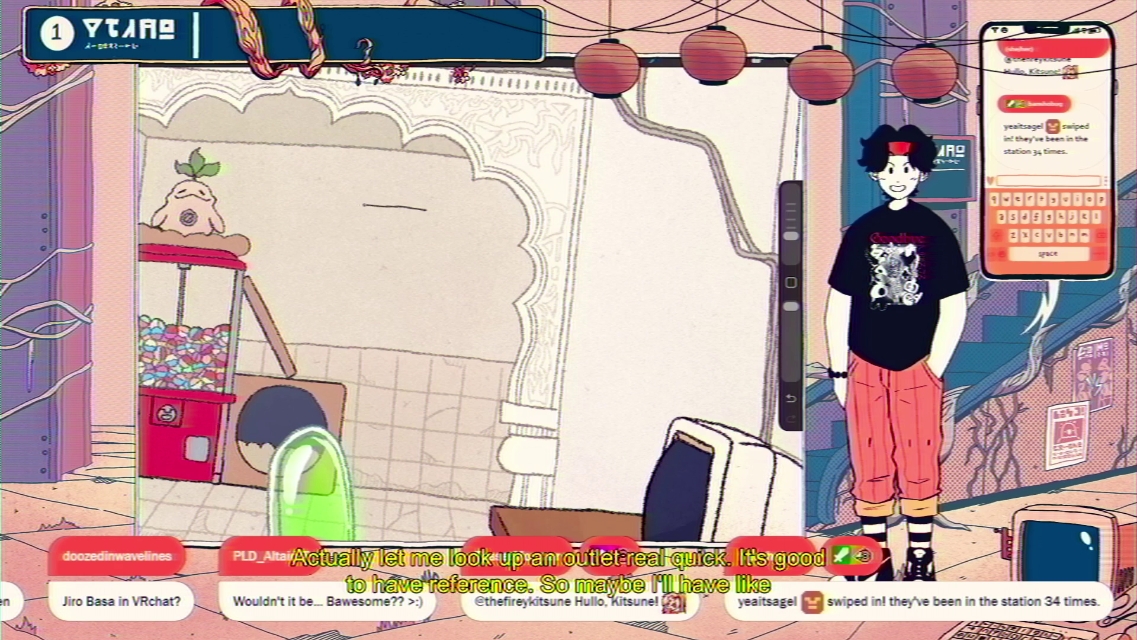
left_click_drag(348, 210, 333, 283)
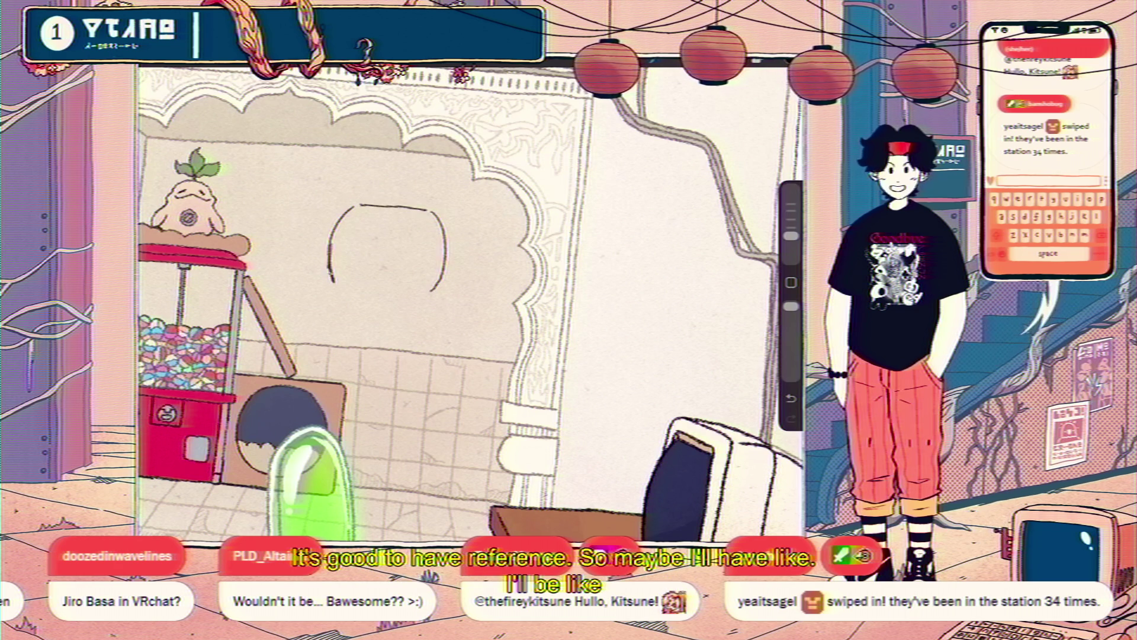
mouse_move(418, 298)
left_mouse_down()
mouse_move(345, 291)
mouse_move(412, 300)
mouse_move(444, 247)
mouse_move(443, 216)
mouse_move(371, 208)
left_mouse_up()
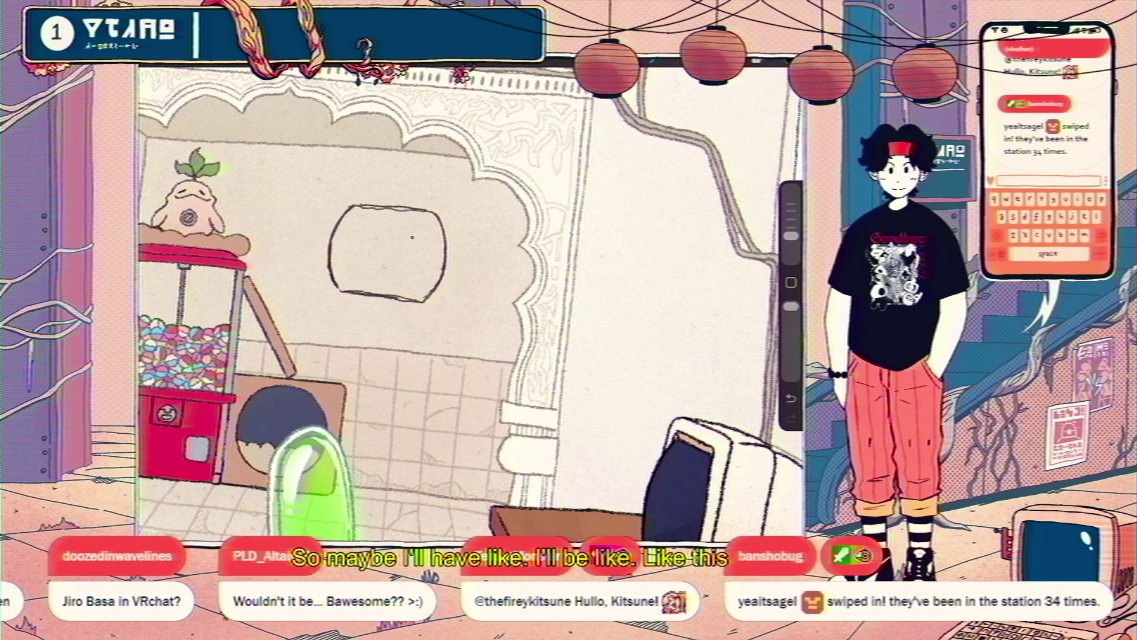
Add the eye slot and a small open mouth to give the outlet a face.
left_click_drag(407, 231, 406, 264)
left_click(373, 253)
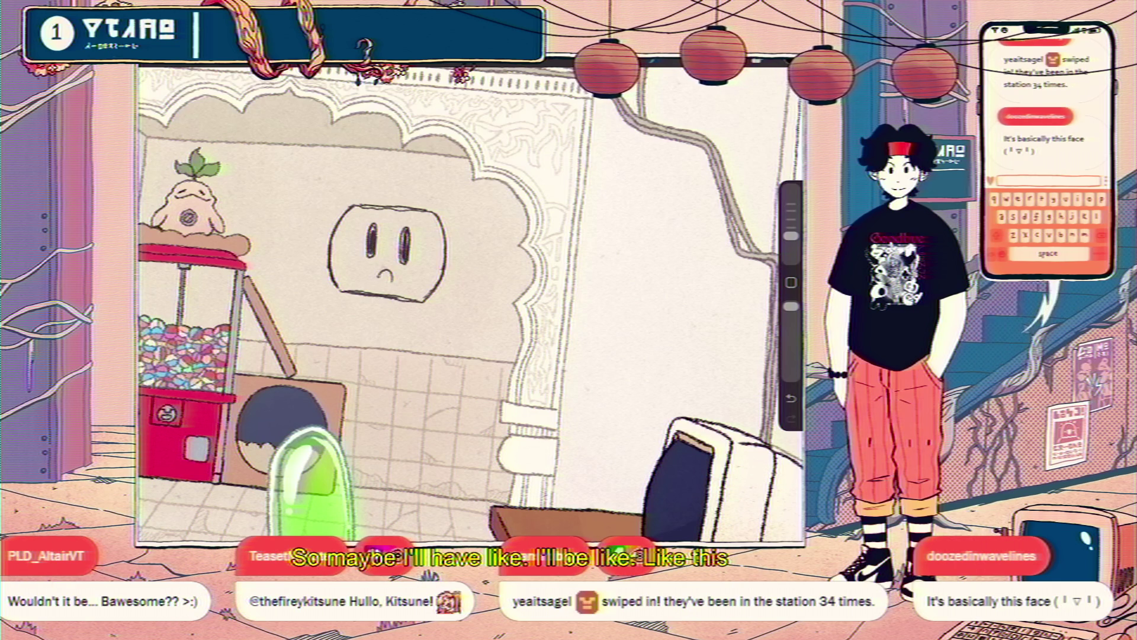
left_click_drag(375, 277, 394, 278)
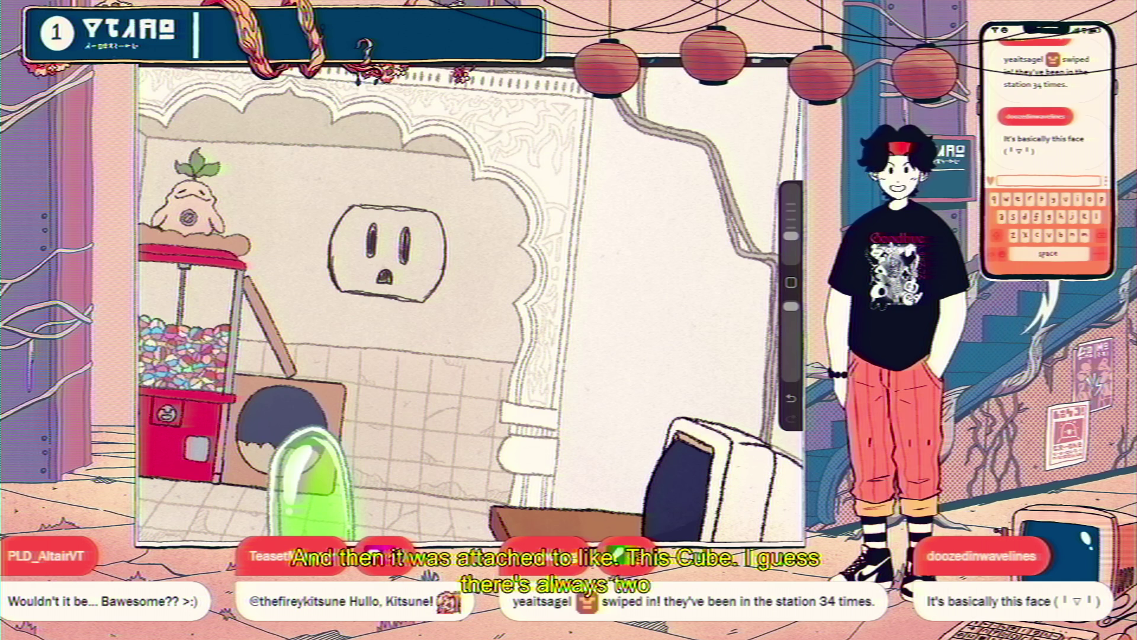
Draw a second socket with slot eyes and a mouth below the first and enlarge the plate outline.
left_click_drag(423, 312, 345, 310)
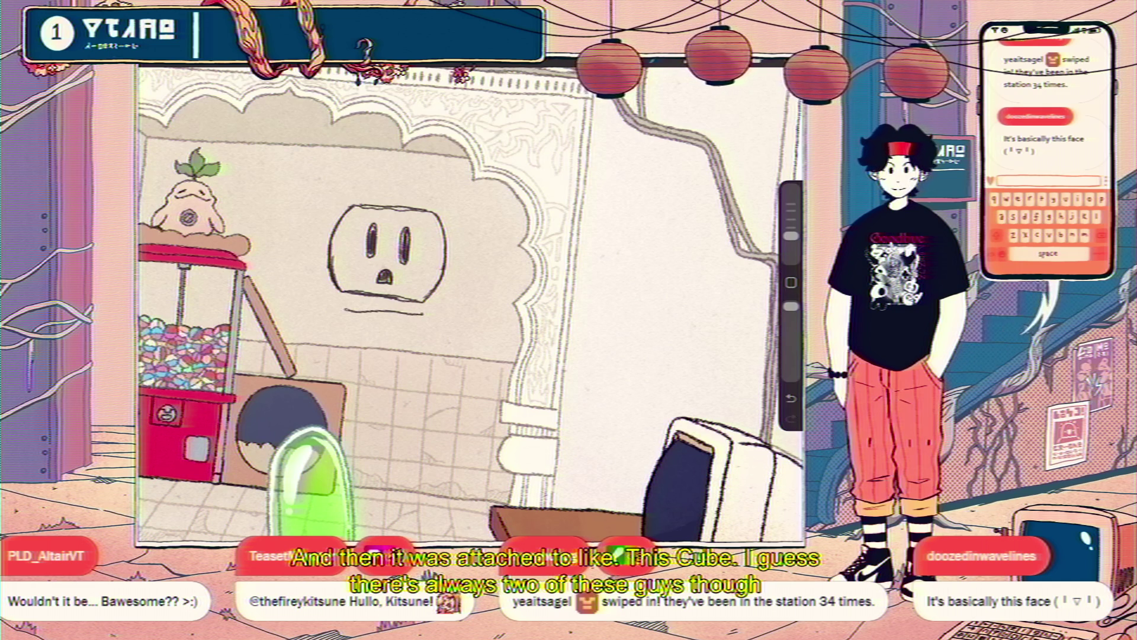
left_click_drag(436, 330, 431, 372)
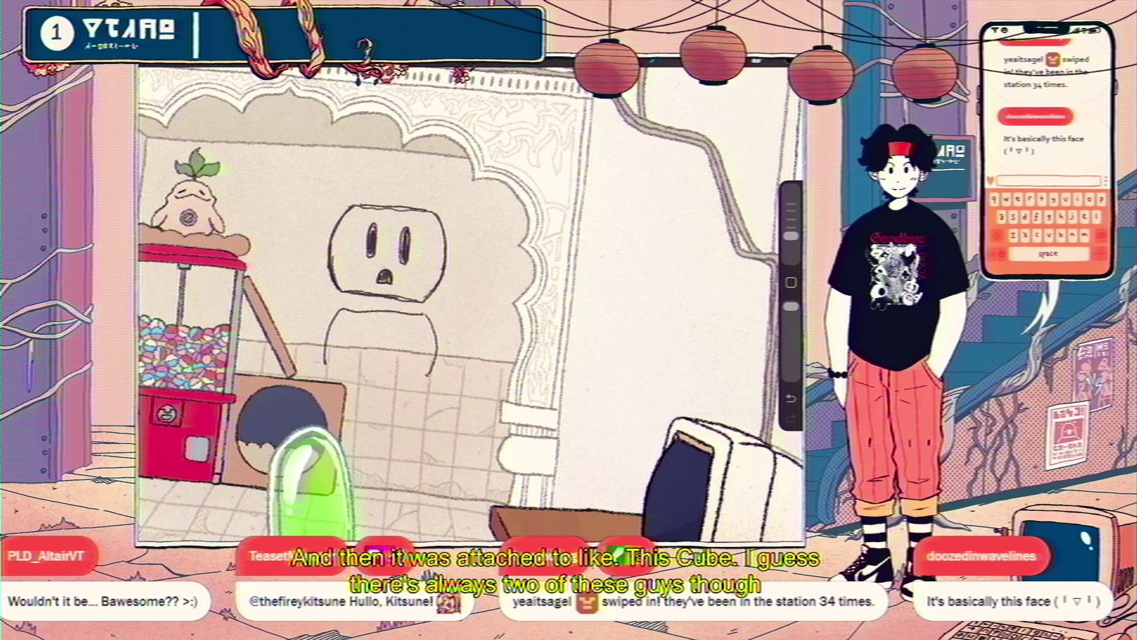
mouse_move(364, 328)
left_mouse_down()
mouse_move(365, 346)
mouse_move(388, 348)
mouse_move(376, 363)
left_mouse_up()
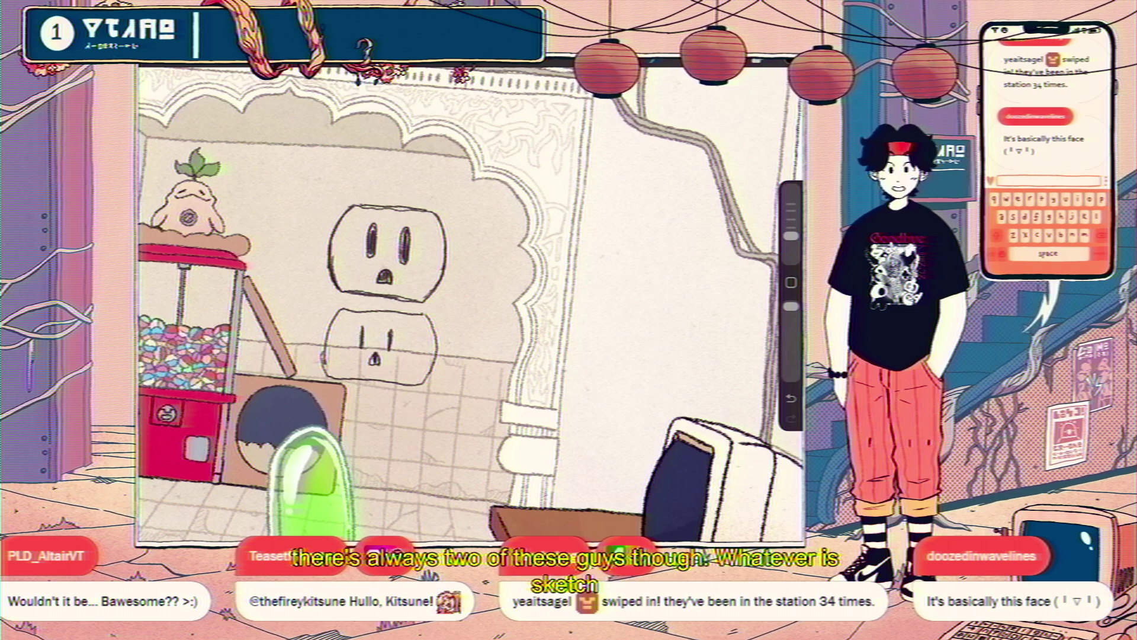
scroll(471, 302, "down", 5)
mouse_move(439, 333)
left_mouse_down()
mouse_move(439, 236)
mouse_move(400, 221)
left_mouse_up()
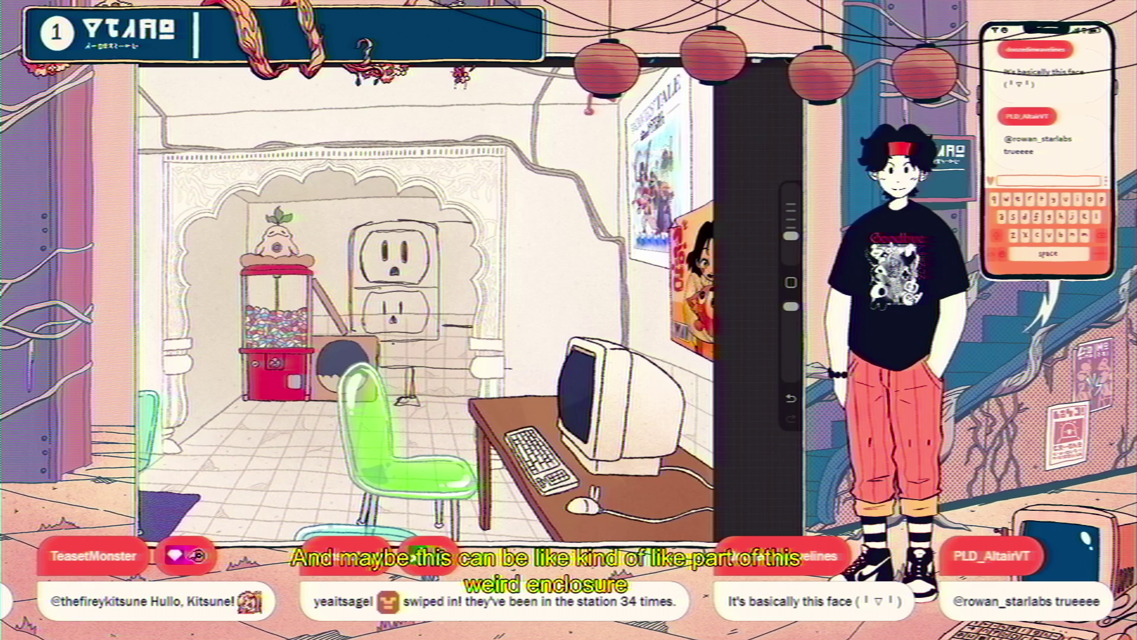
scroll(427, 294, "down", 5)
scroll(373, 266, "up", 5)
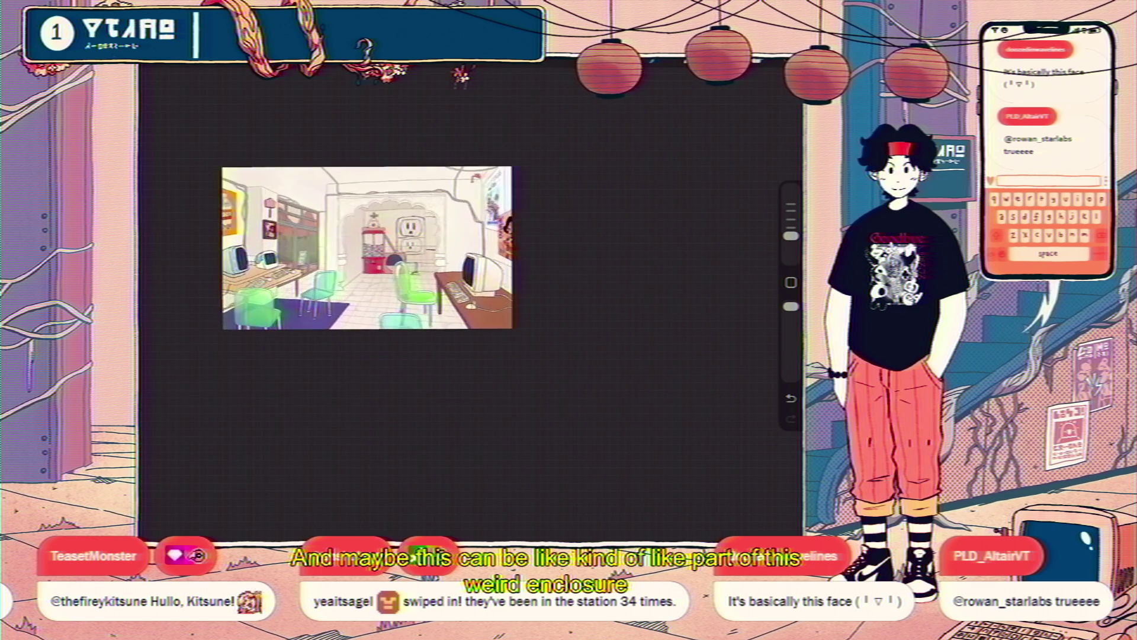
scroll(436, 294, "up", 3)
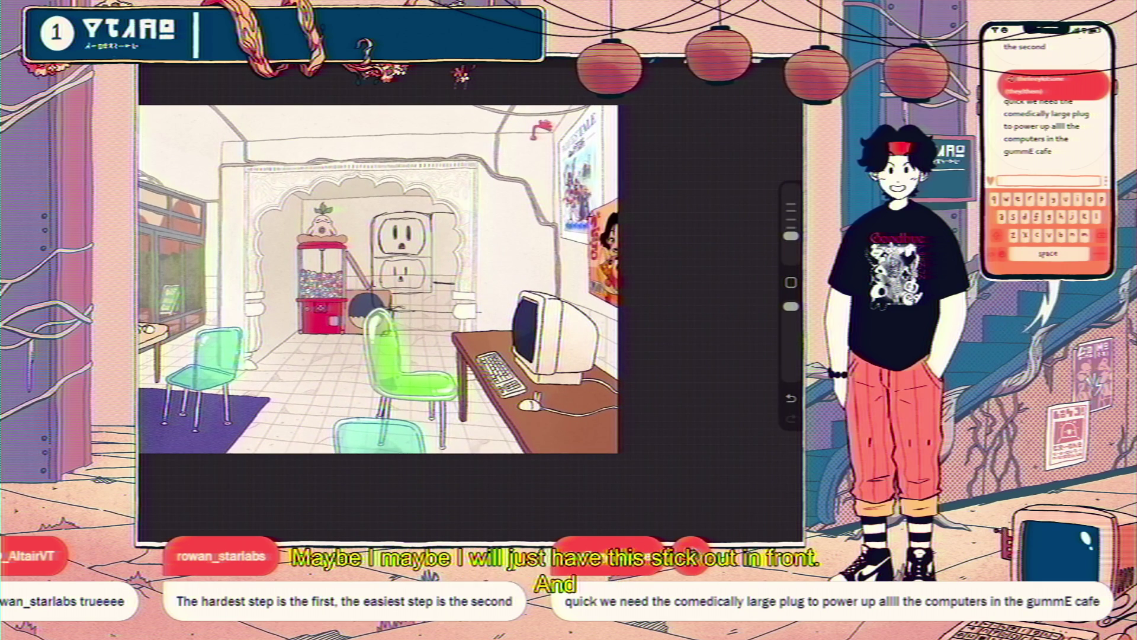
Shrink the two-socket outlet slightly with the transform handles and commit it on the back wall.
left_click_drag(481, 336, 478, 336)
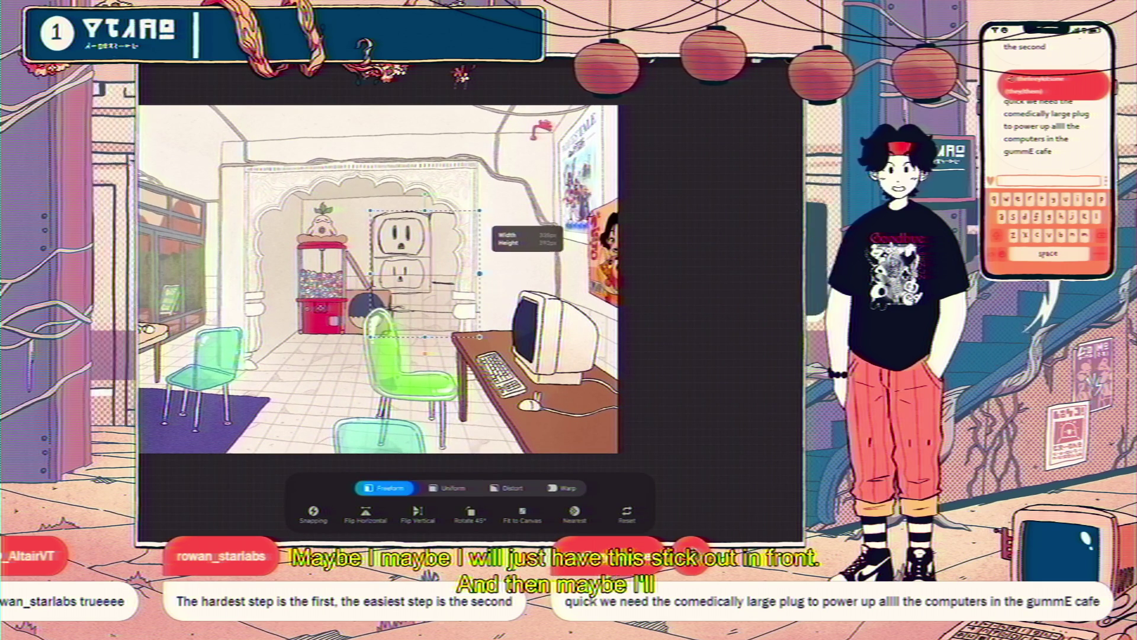
left_click_drag(480, 210, 472, 213)
left_click_drag(369, 215, 369, 212)
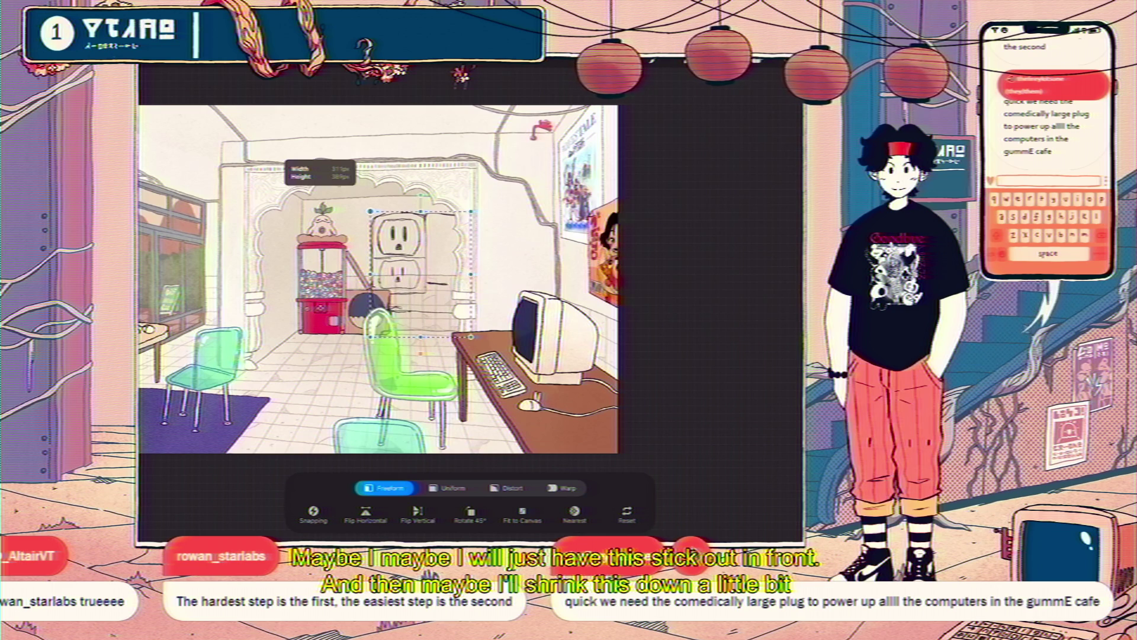
key("Return")
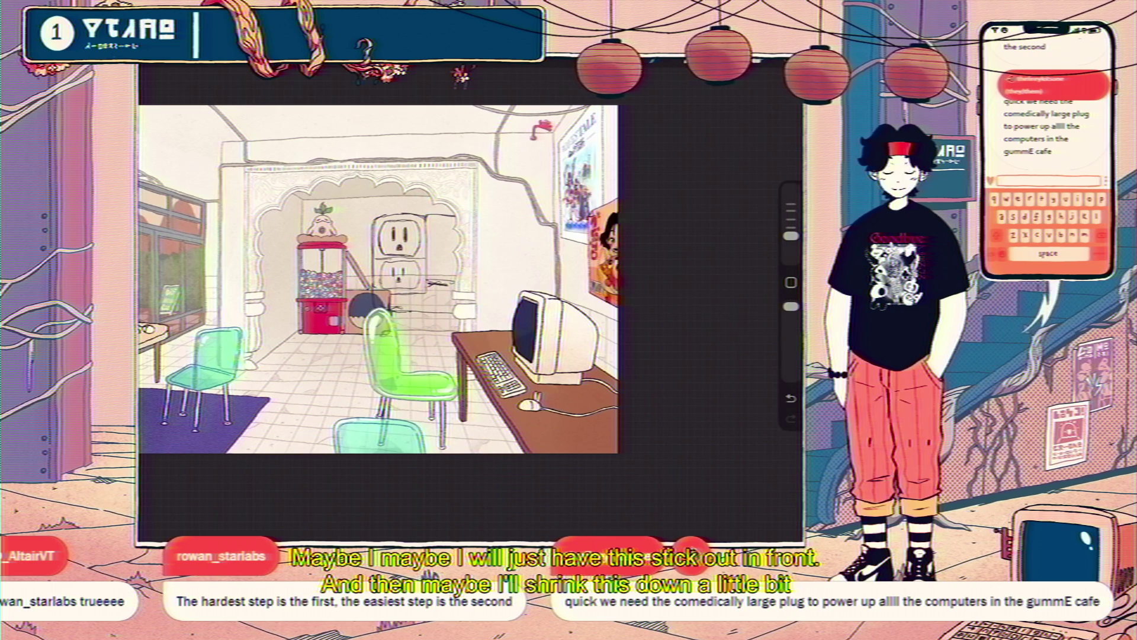
scroll(378, 280, "down", 3)
scroll(378, 279, "up", 5)
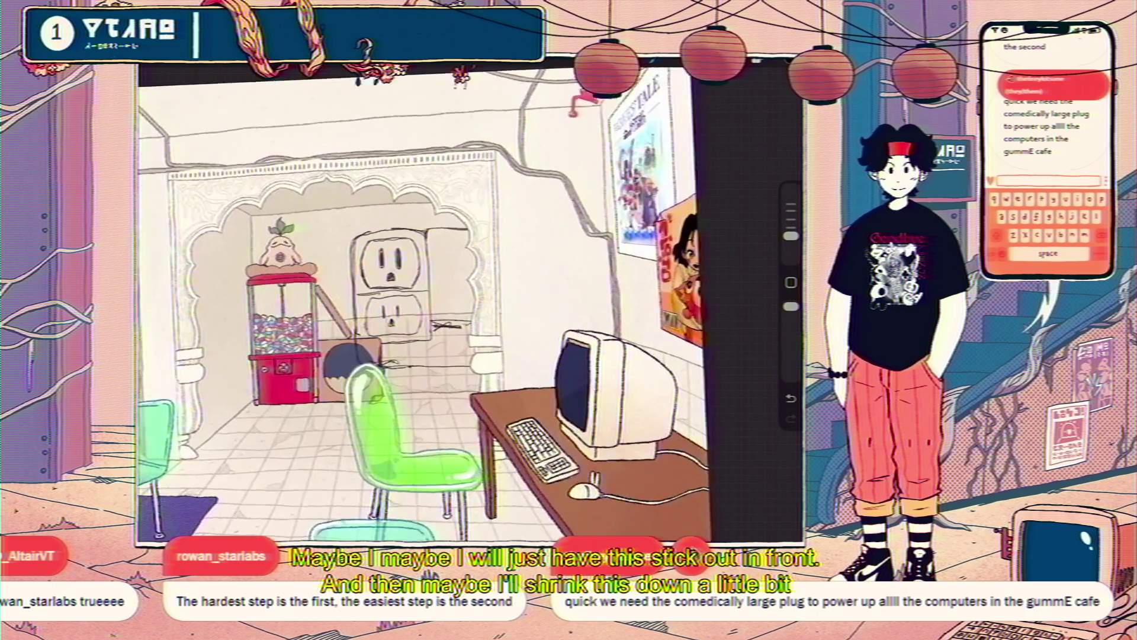
scroll(425, 299, "up", 1)
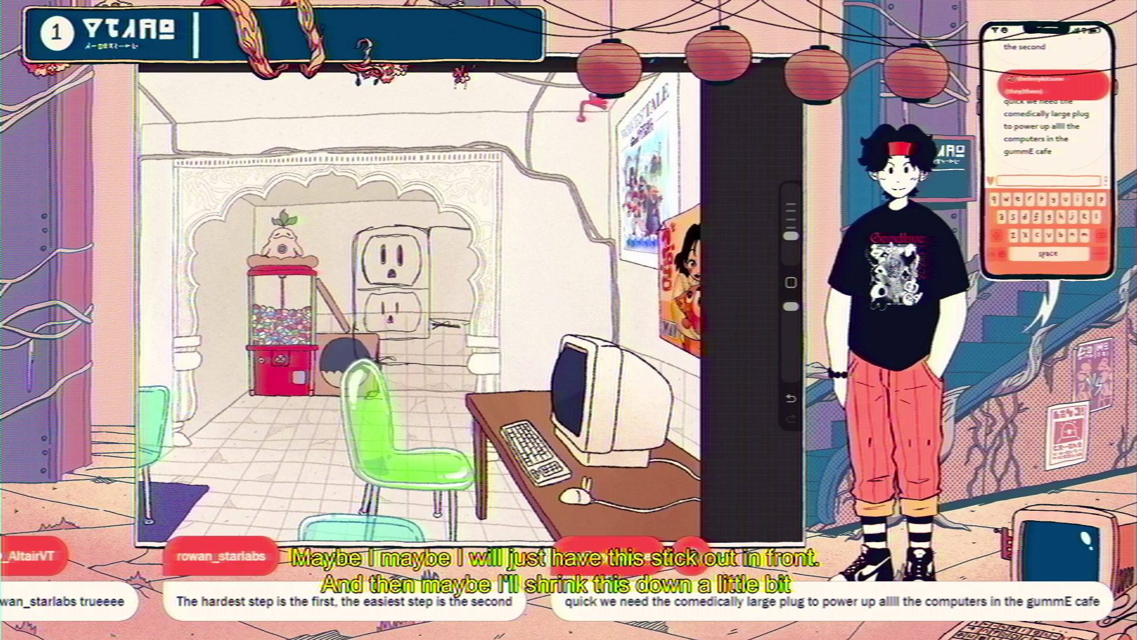
scroll(524, 266, "up", 2)
scroll(525, 268, "up", 2)
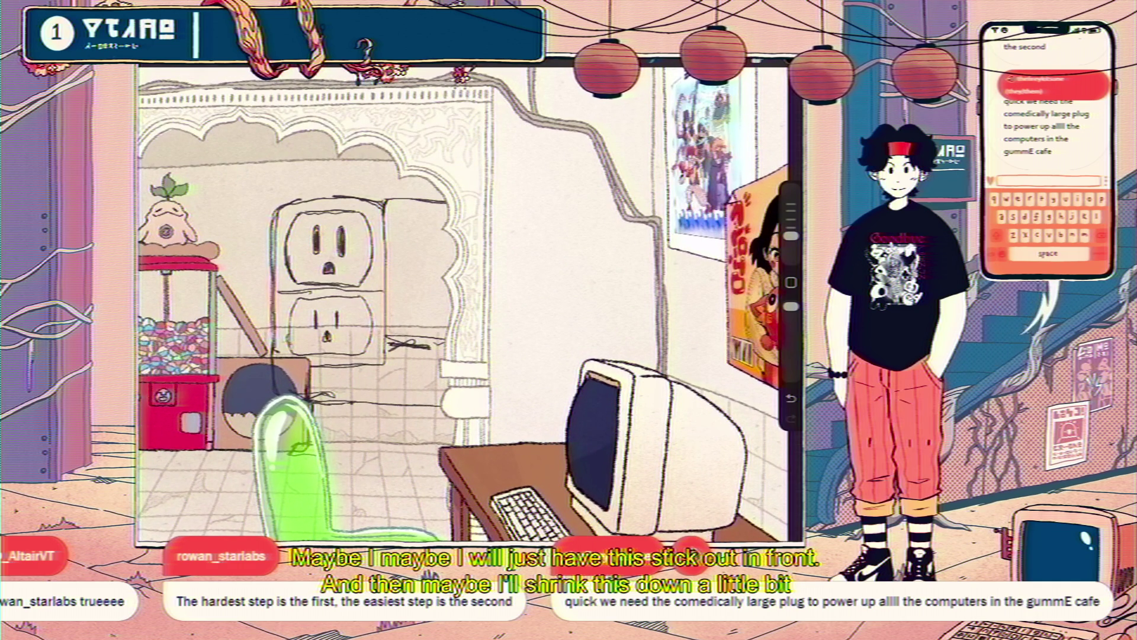
scroll(369, 238, "down", 5)
scroll(369, 238, "down", 3)
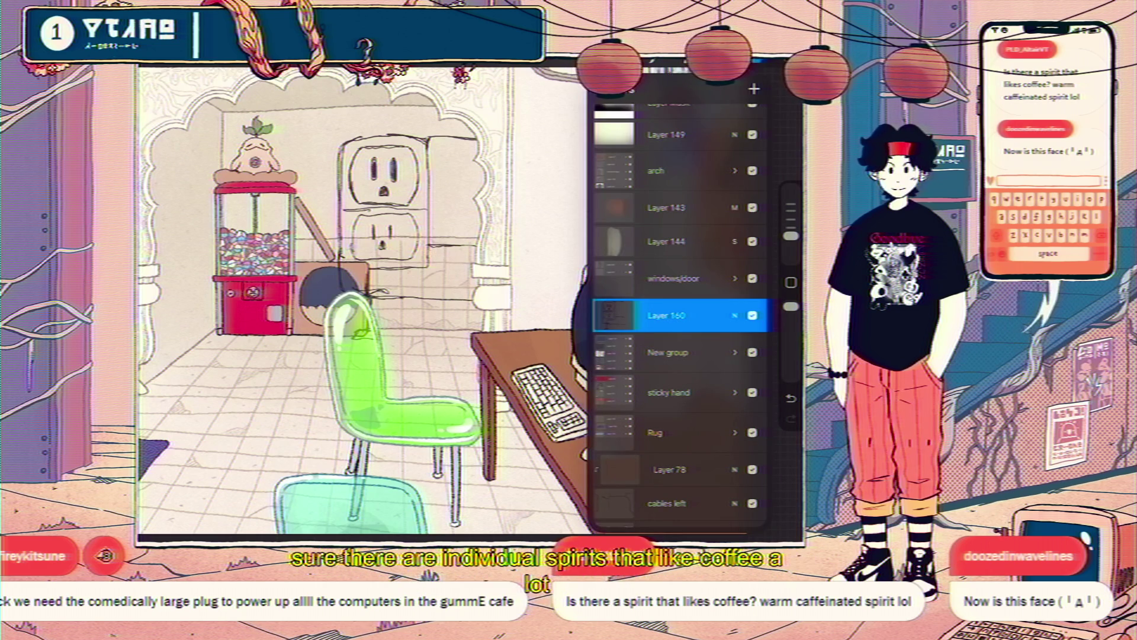
Lower Layer 160's opacity so the outlet sketch fades.
left_click(733, 315)
left_click_drag(757, 337, 644, 337)
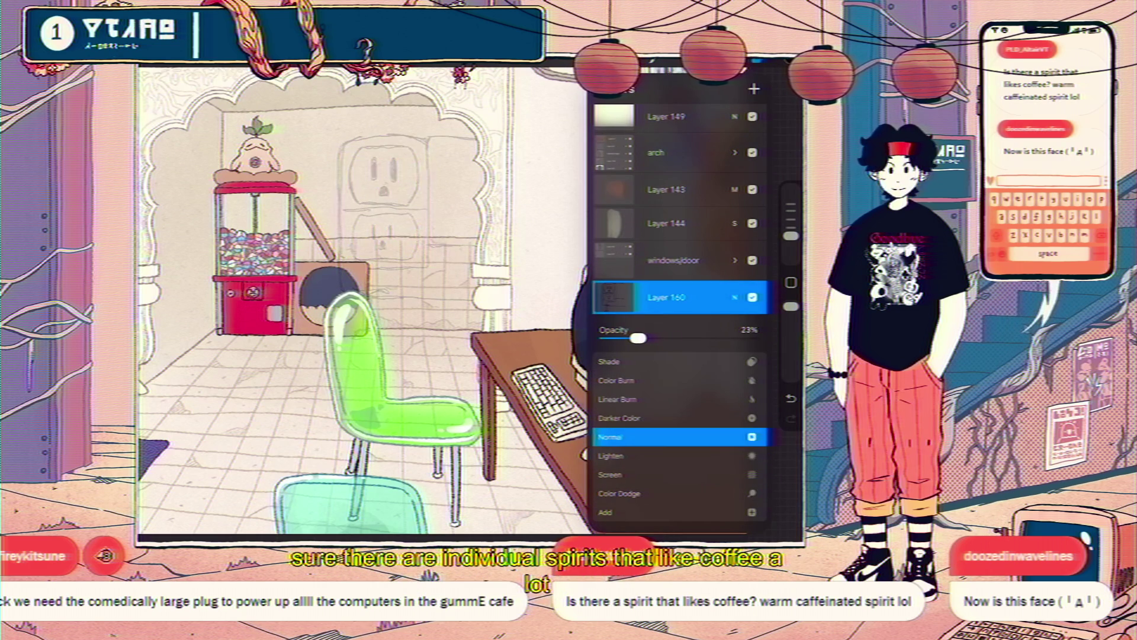
left_click(734, 297)
Try brushes and settle on Ink Bleed Hard, undoing a test stroke over the outlet.
left_click(653, 60)
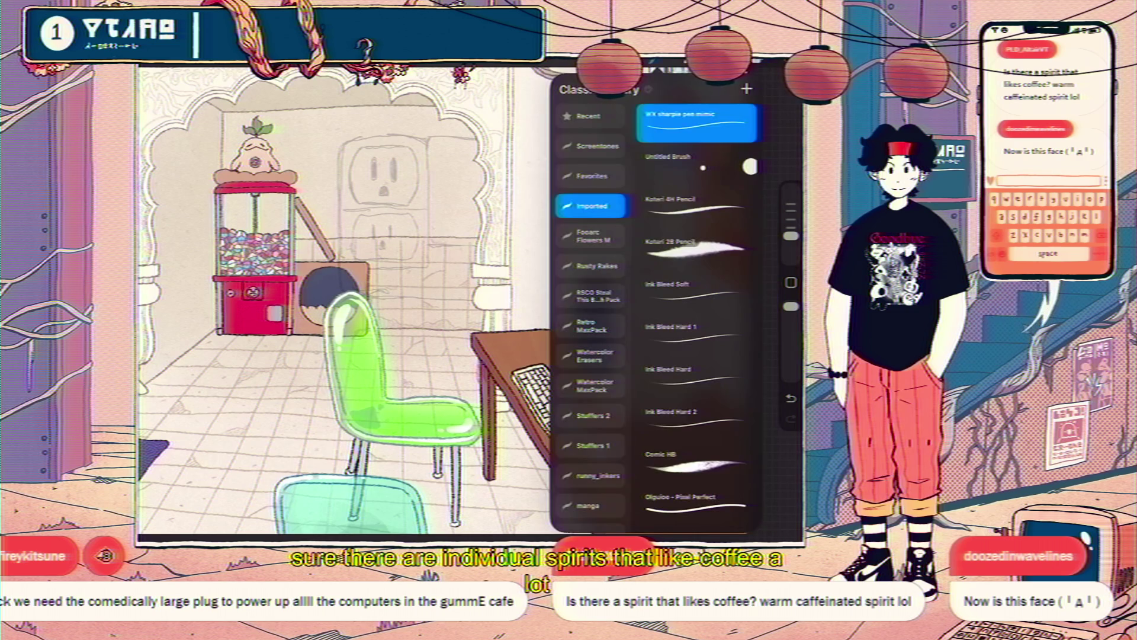
left_click(697, 208)
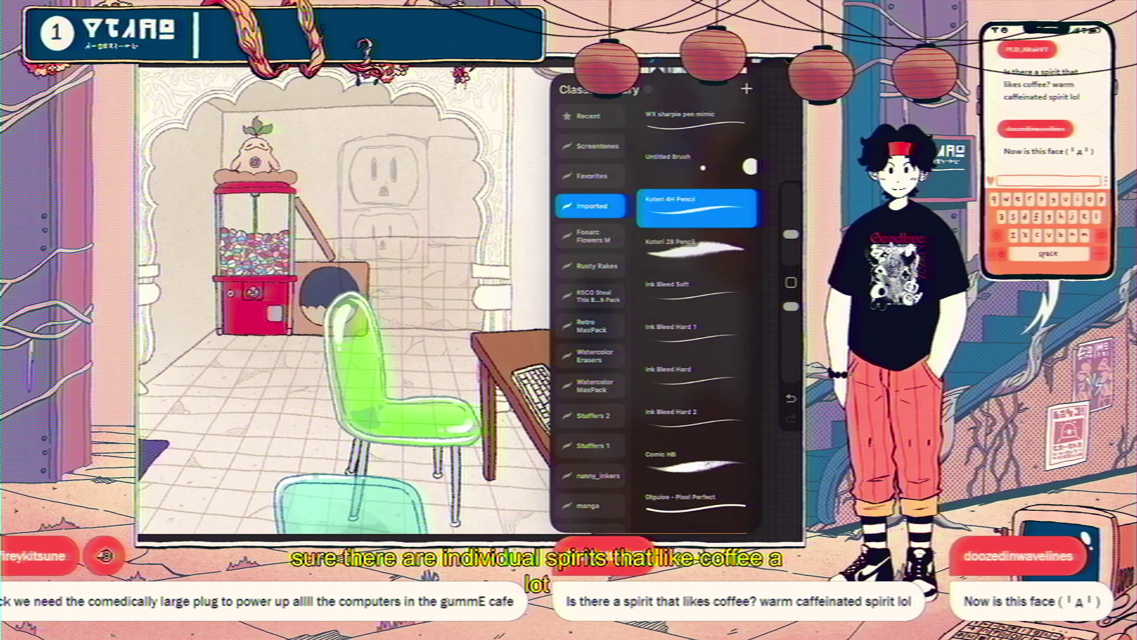
left_click(698, 293)
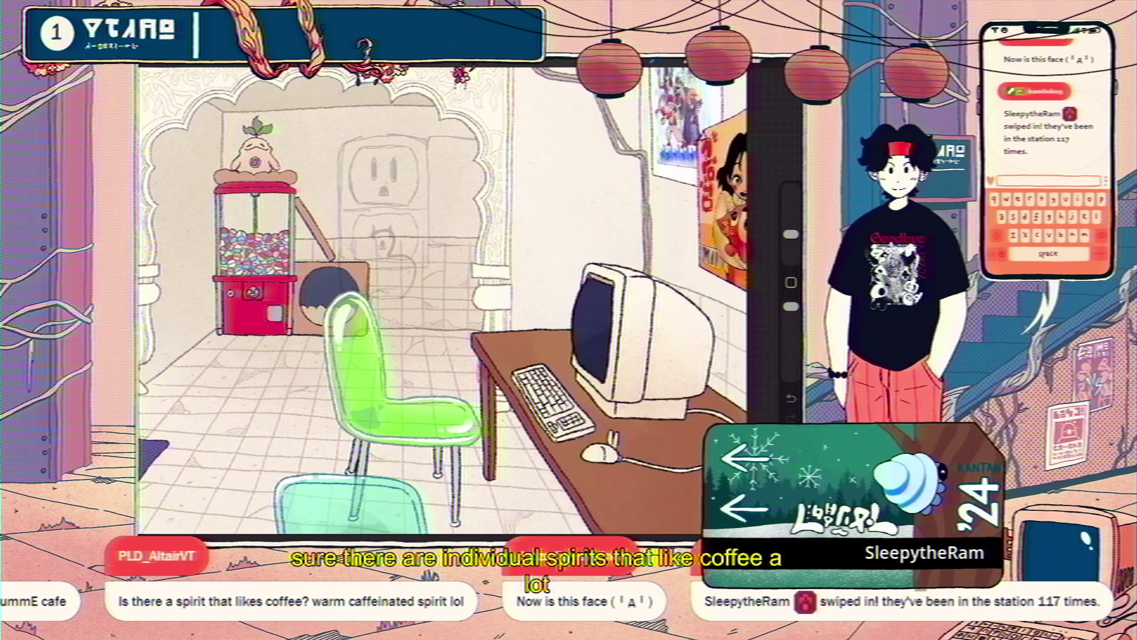
left_click(652, 61)
left_click(697, 355)
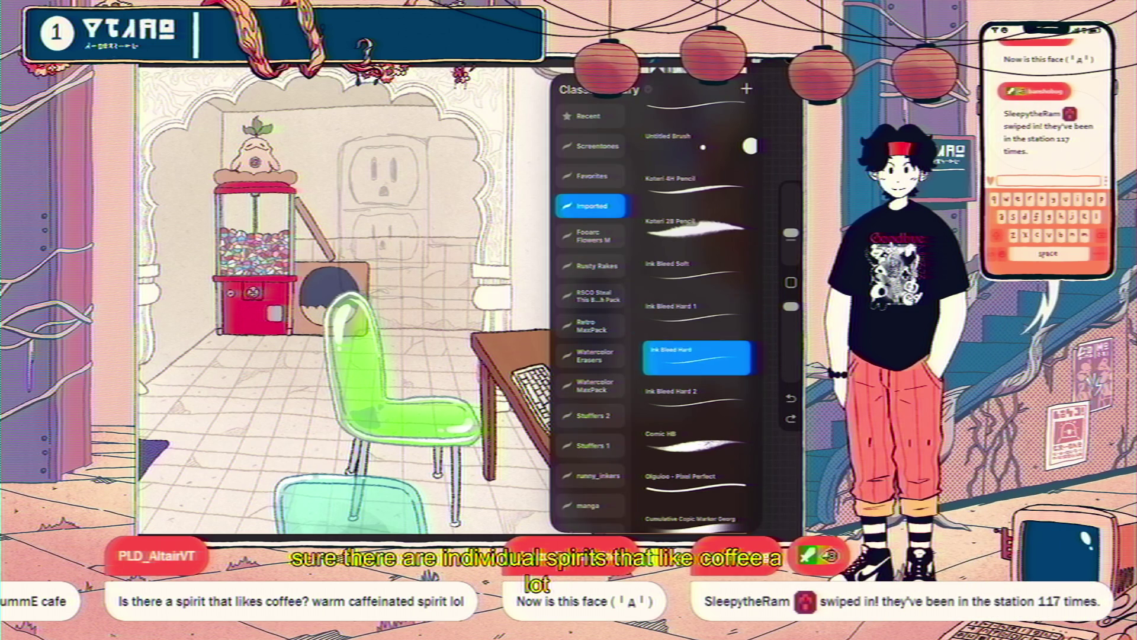
left_click_drag(355, 200, 418, 267)
key("ctrl+z")
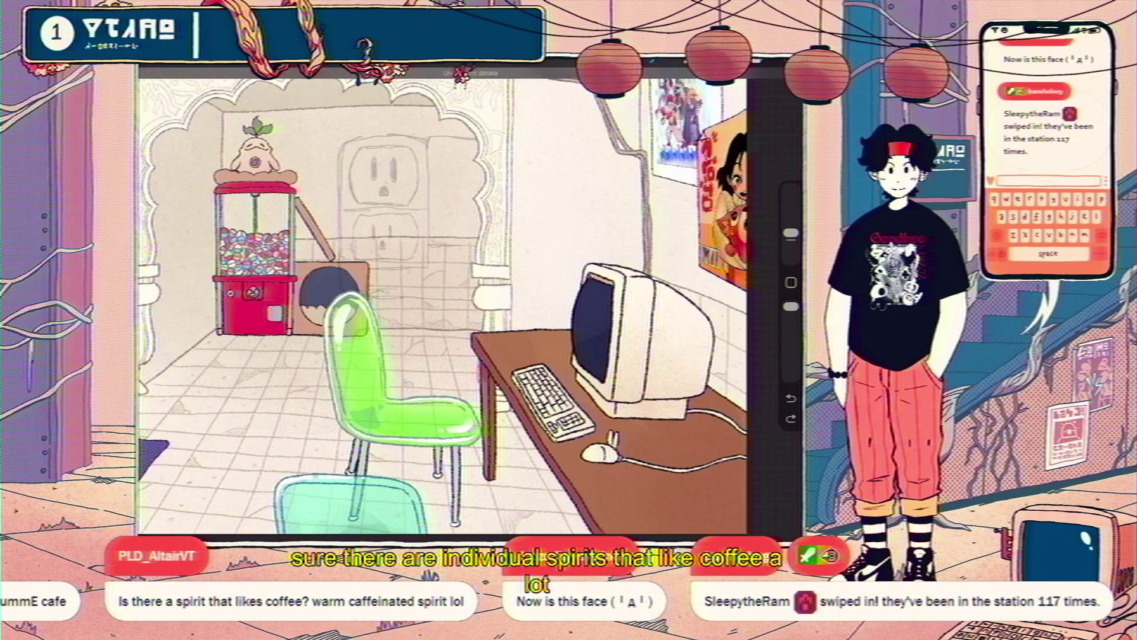
Add a new Layer 161 above the outlet sketch for inking and undo stray strokes.
key("l")
key("ctrl+n")
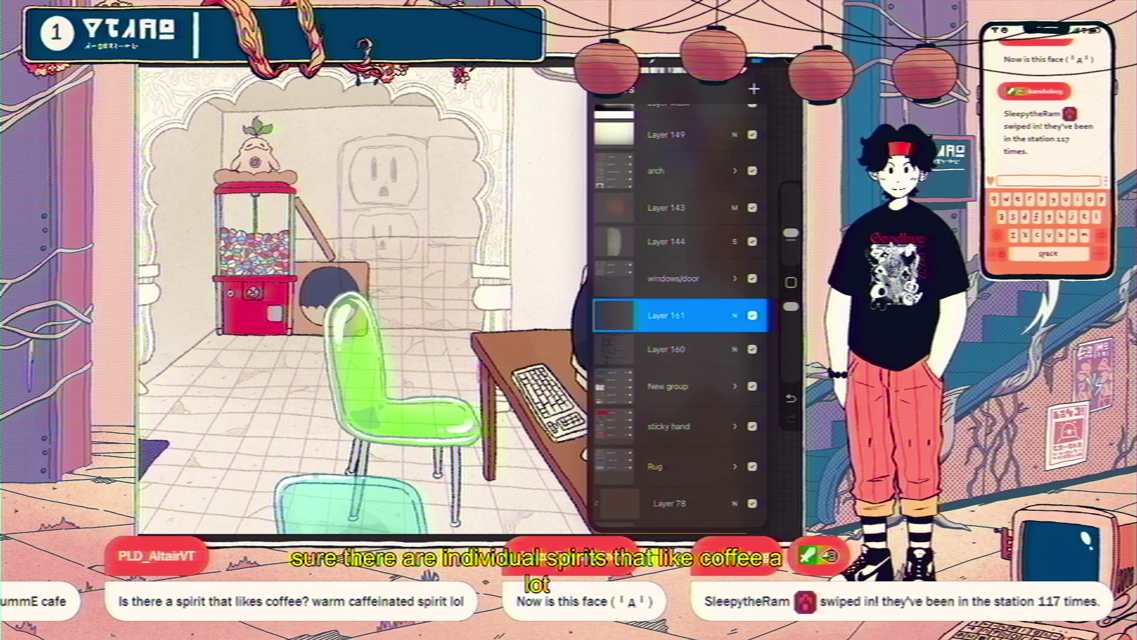
key("l")
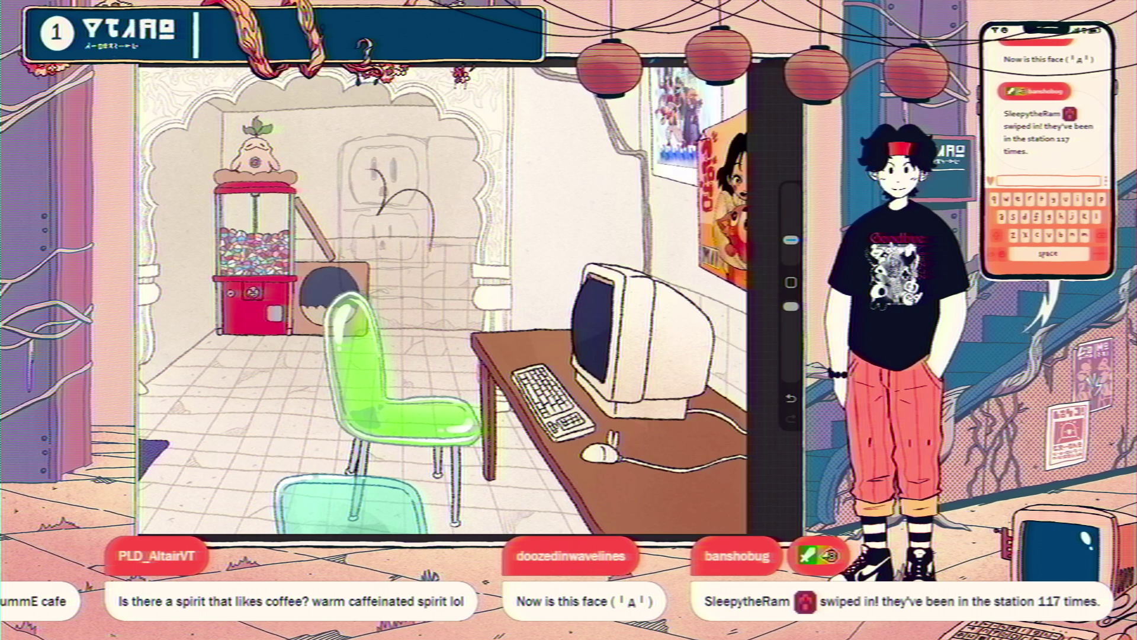
key("ctrl+z")
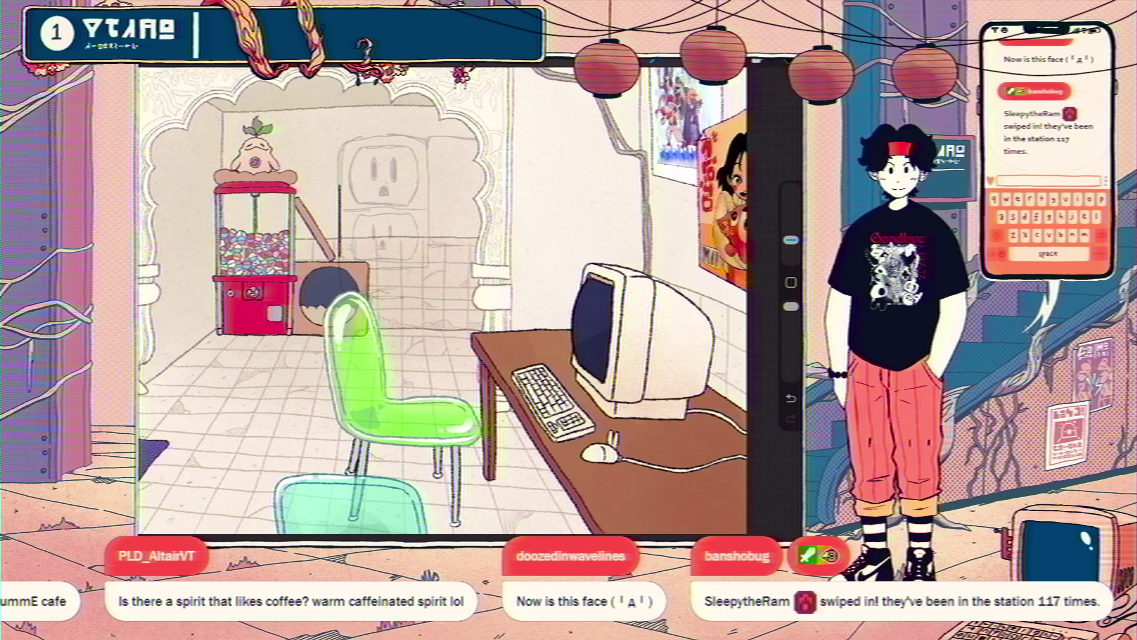
scroll(348, 114, "up", 3)
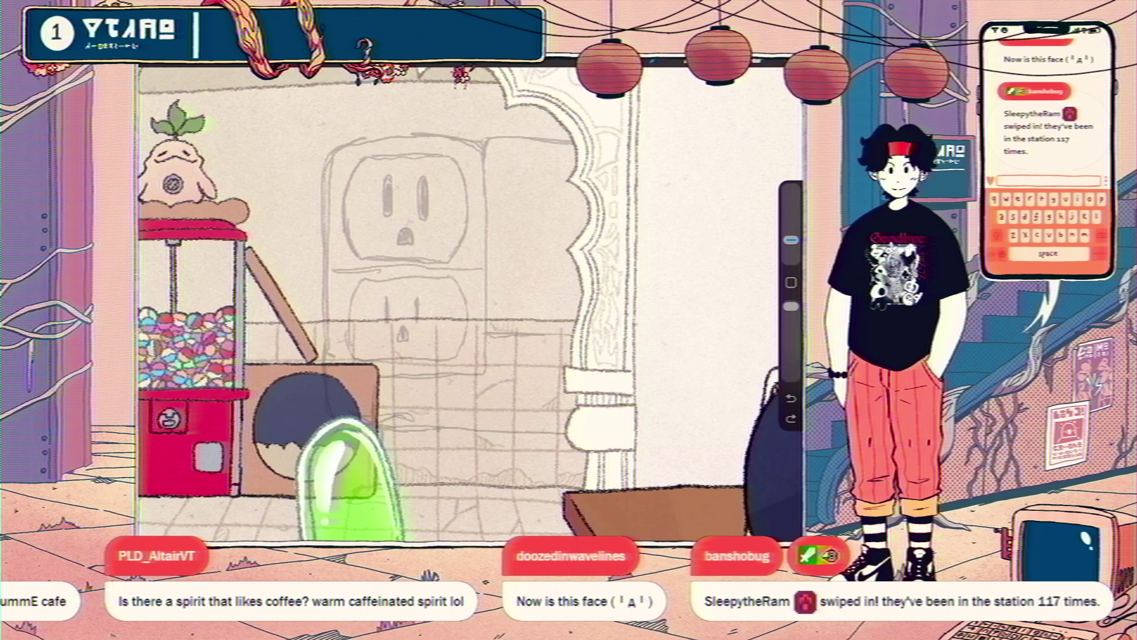
Ink a vertical line near the archway edge, keep it after undo/redo, and reduce the brush size.
left_click_drag(482, 145, 485, 258)
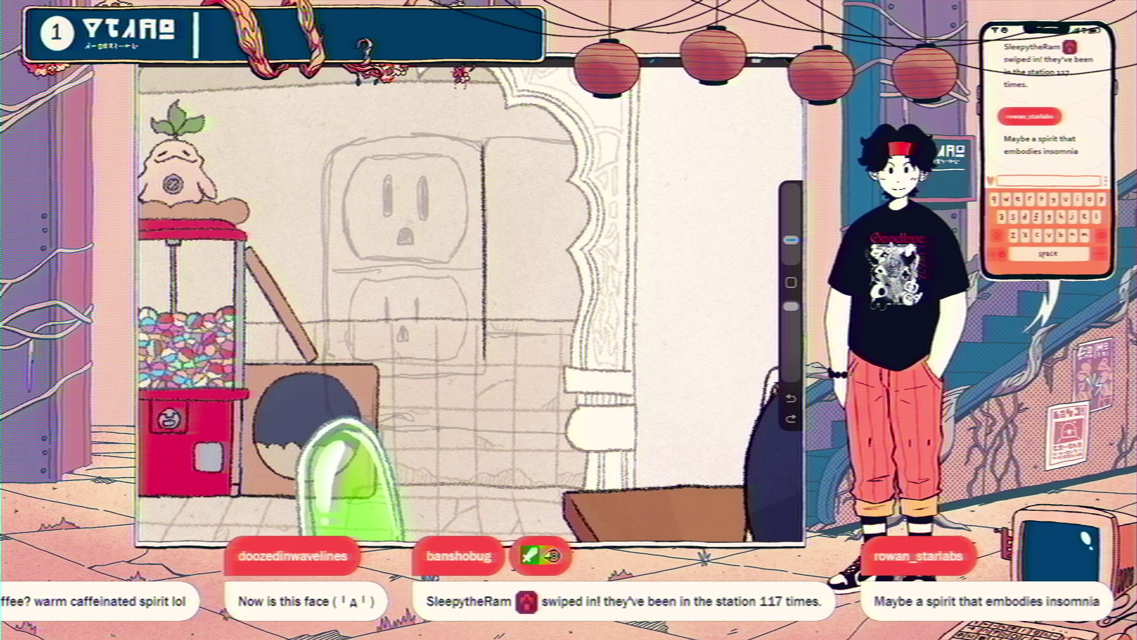
scroll(436, 235, "down", 3)
scroll(436, 236, "down", 2)
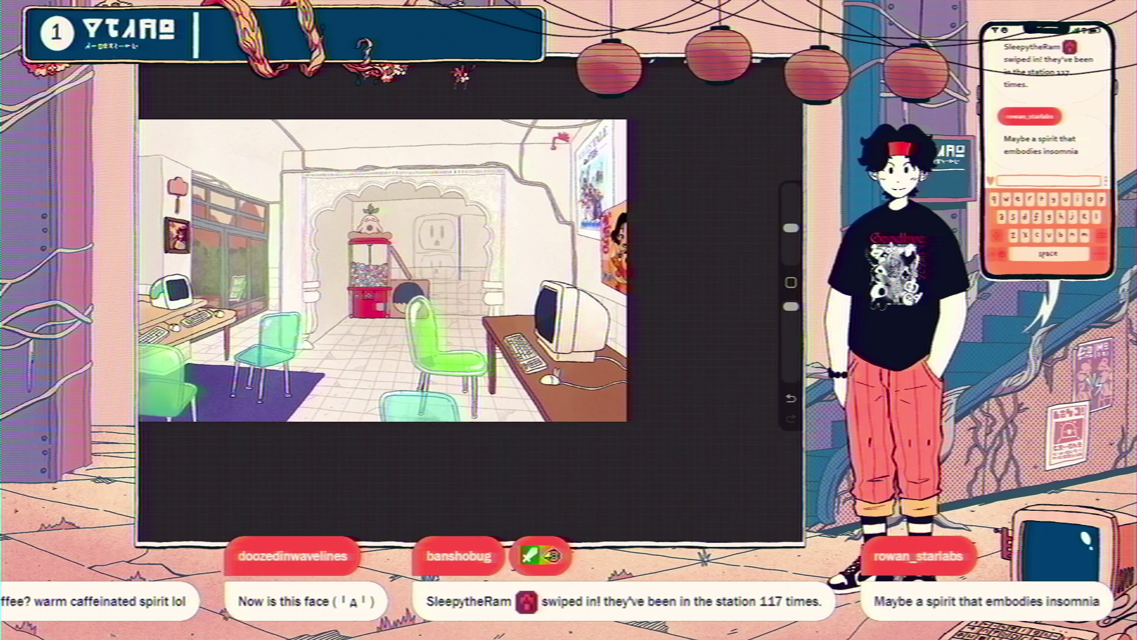
scroll(353, 237, "up", 3)
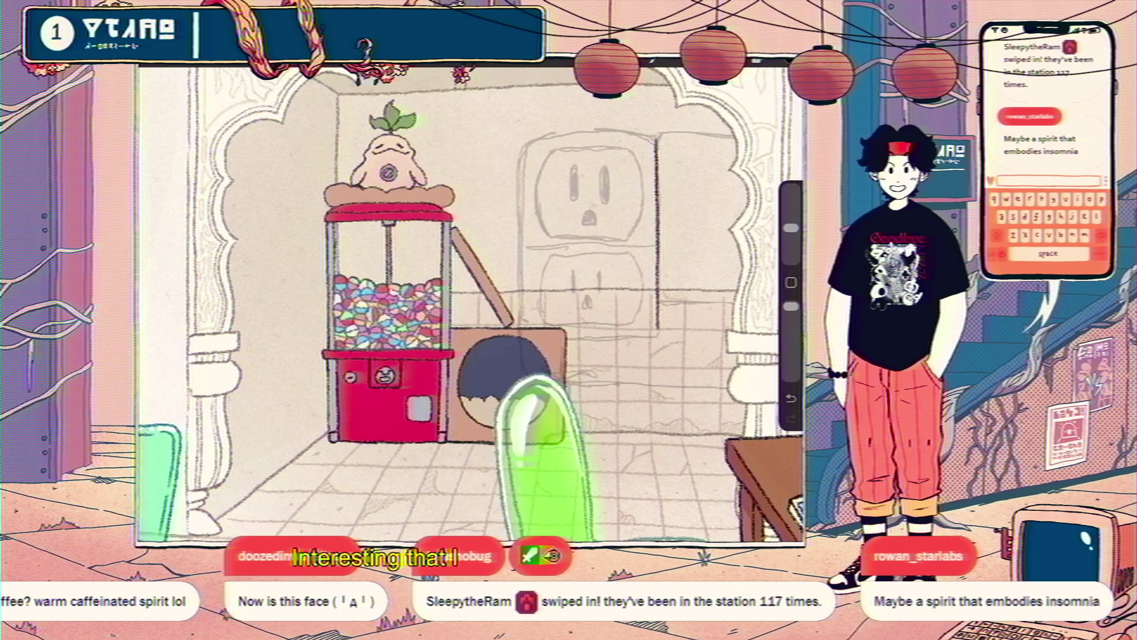
key("ctrl+z")
key("ctrl+shift+z")
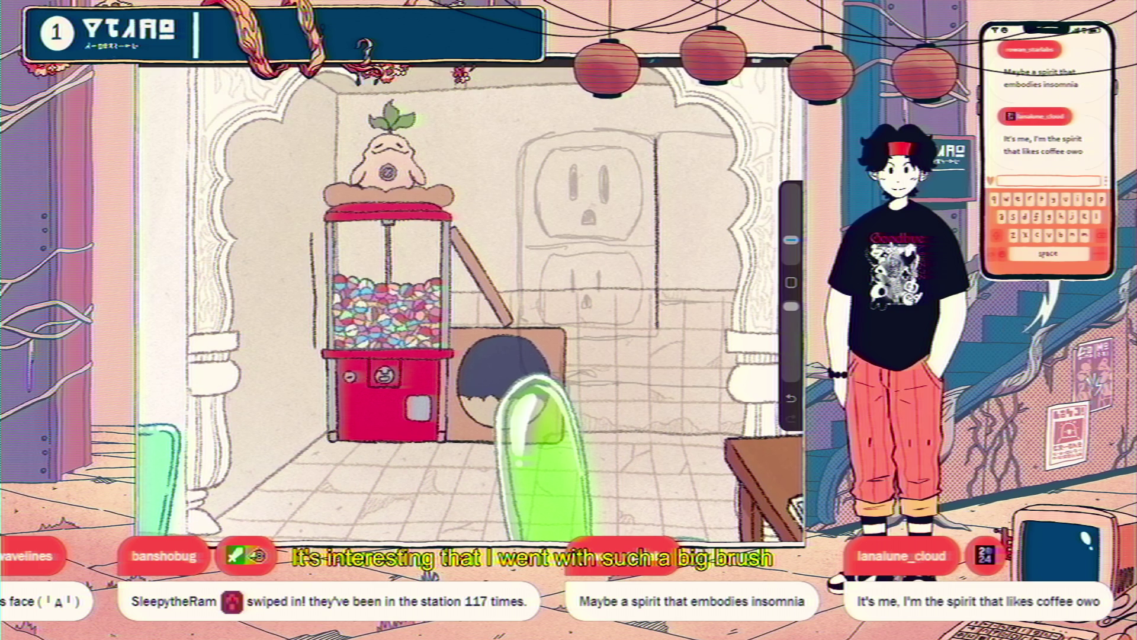
left_click_drag(791, 240, 790, 250)
Test a vertical line left of the gumball machine, undo it, and check the brush size at about 2%.
left_click_drag(285, 230, 287, 327)
key("ctrl+z")
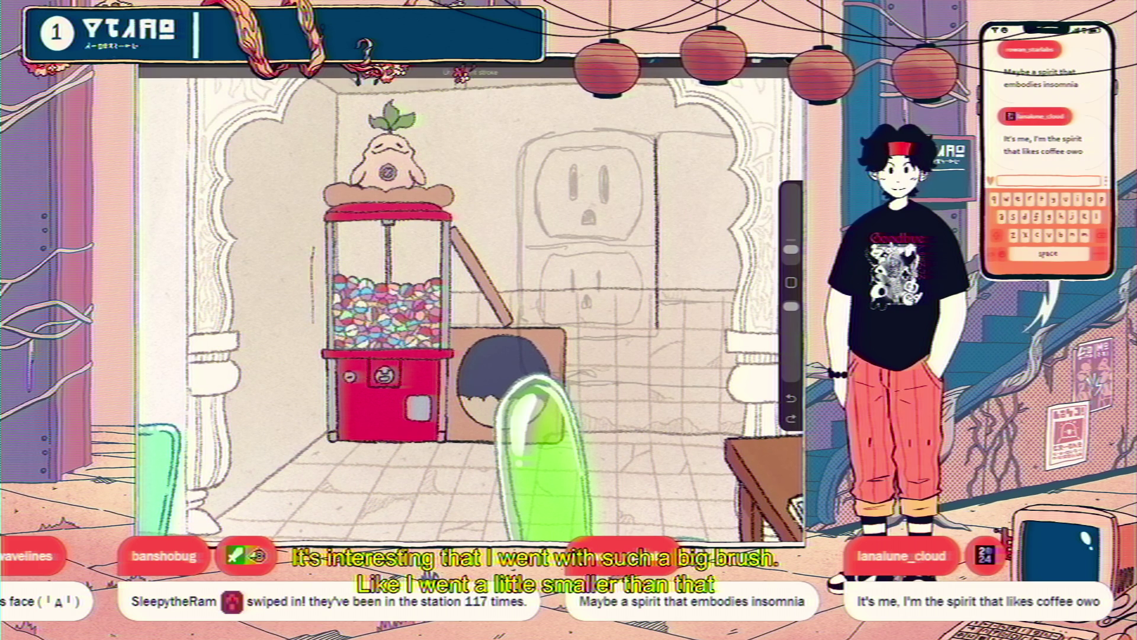
left_click(791, 248)
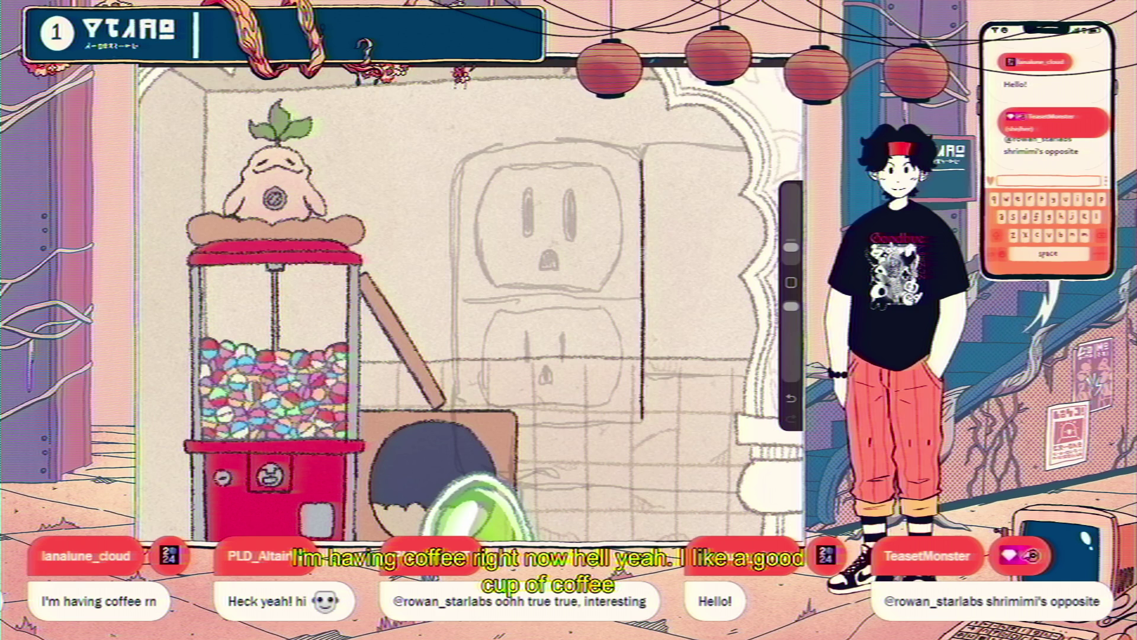
scroll(471, 302, "up", 3)
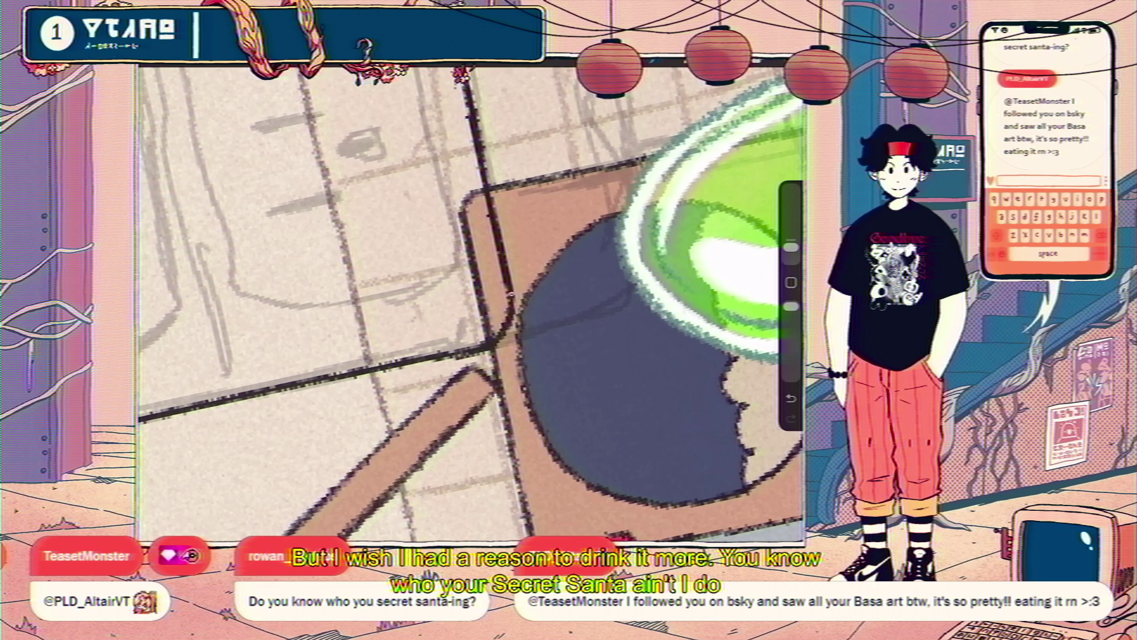
scroll(471, 302, "down", 10)
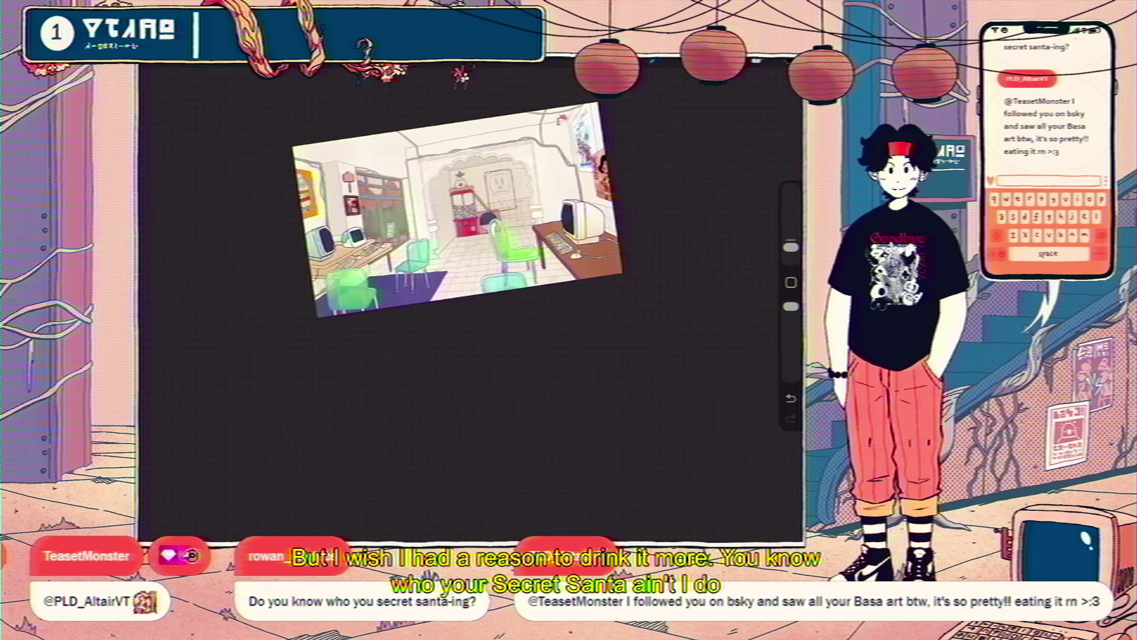
scroll(471, 302, "up", 5)
scroll(471, 302, "up", 5)
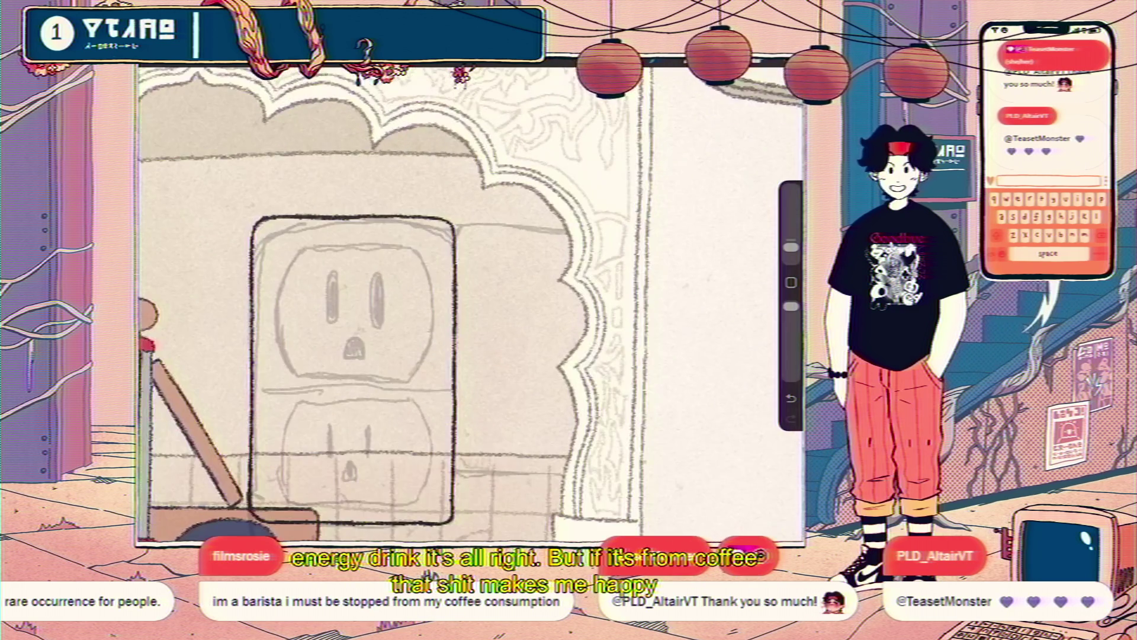
Ink the outlet's top-right corner and carry its top edge rightward onto the side panel.
left_click_drag(454, 236, 478, 220)
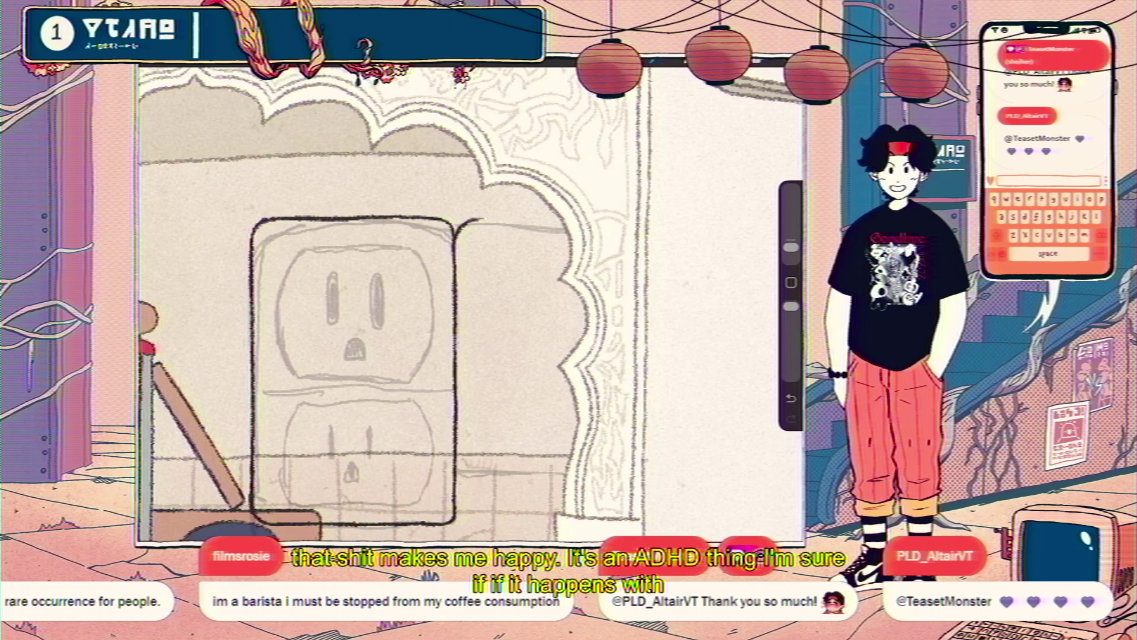
left_click_drag(478, 220, 560, 218)
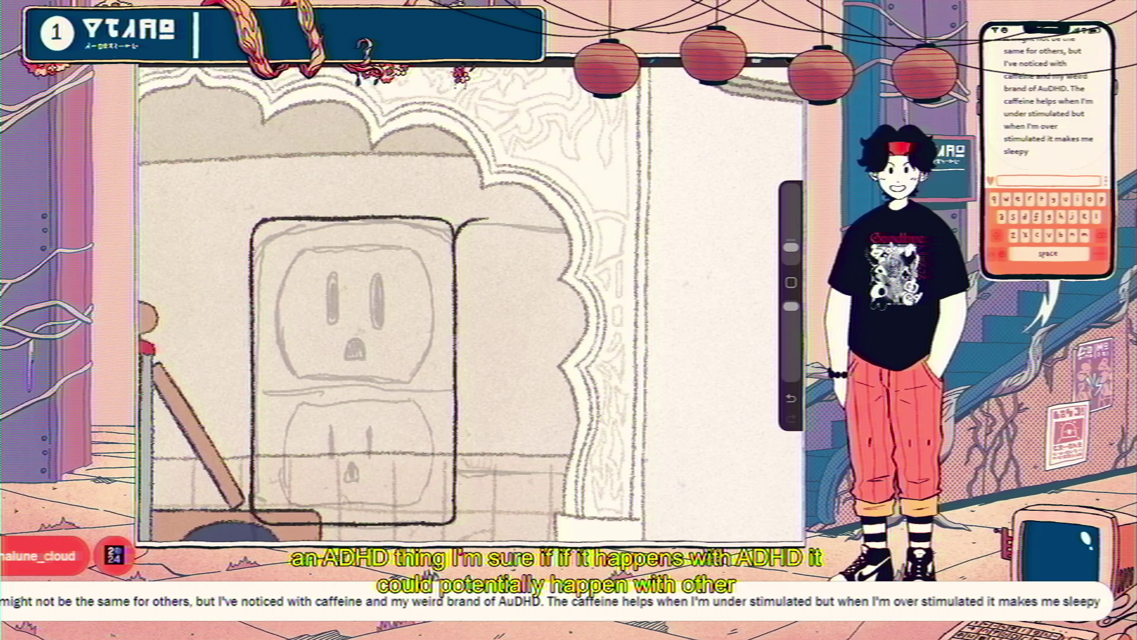